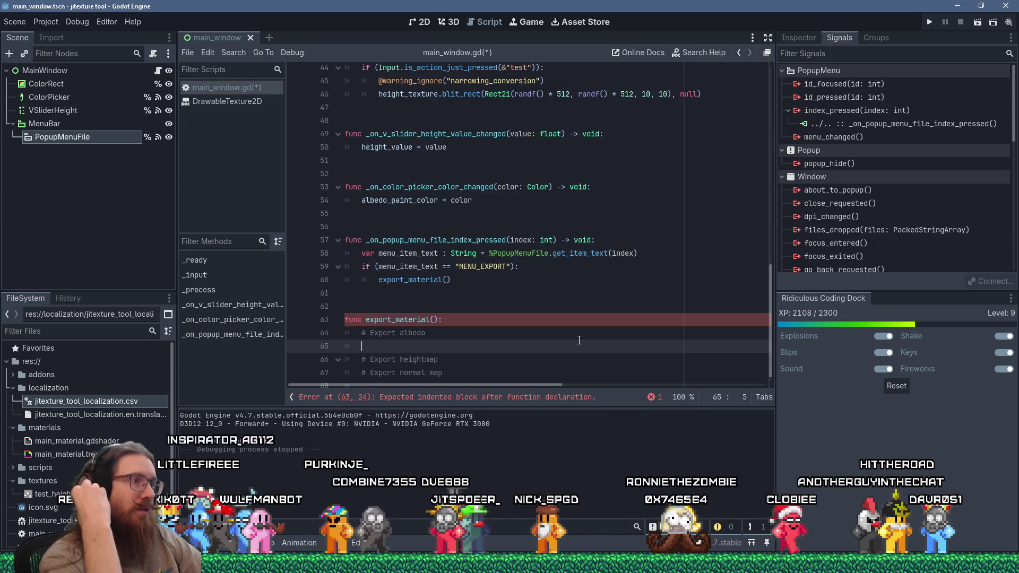
Copy the albedo_texture name from line 5 onto the empty line in export_material.
{"action": "scroll", "coordinate": [579, 340], "scroll_direction": "up", "scroll_amount": 15}
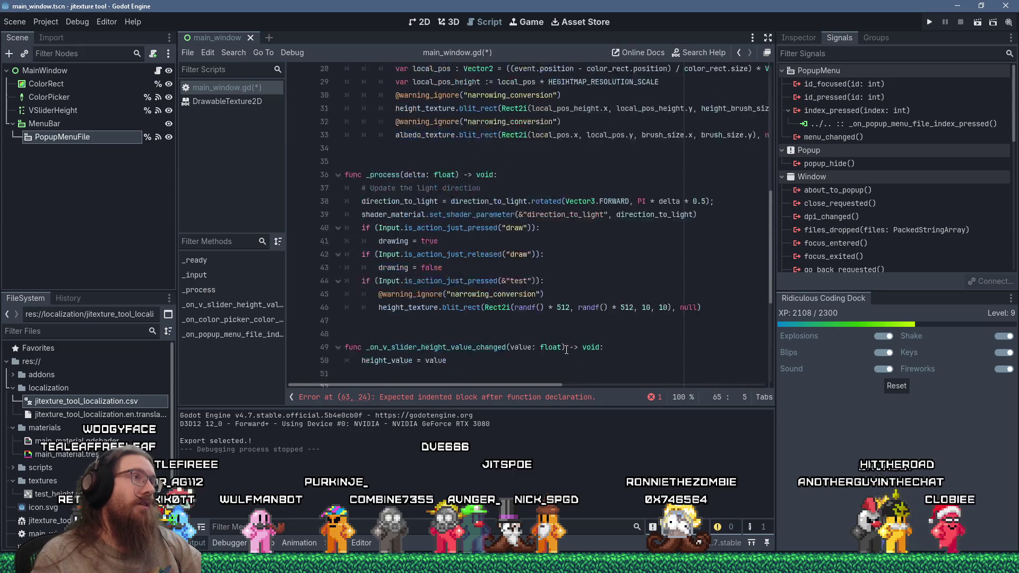
{"action": "double_click", "coordinate": [391, 124]}
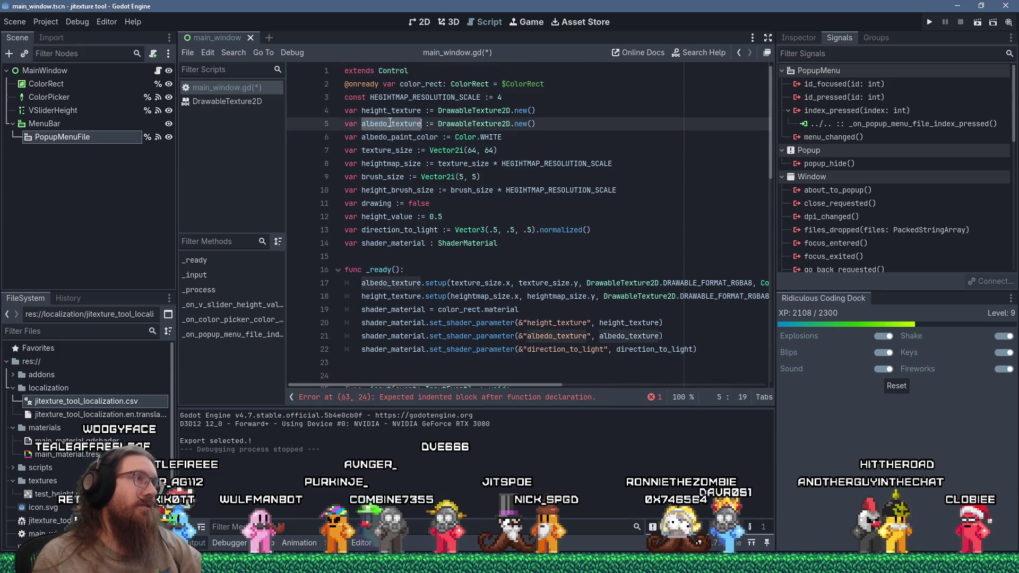
{"action": "right_click", "coordinate": [390, 122]}
{"action": "left_click", "coordinate": [419, 202]}
{"action": "scroll", "coordinate": [445, 260], "scroll_direction": "down", "scroll_amount": 15}
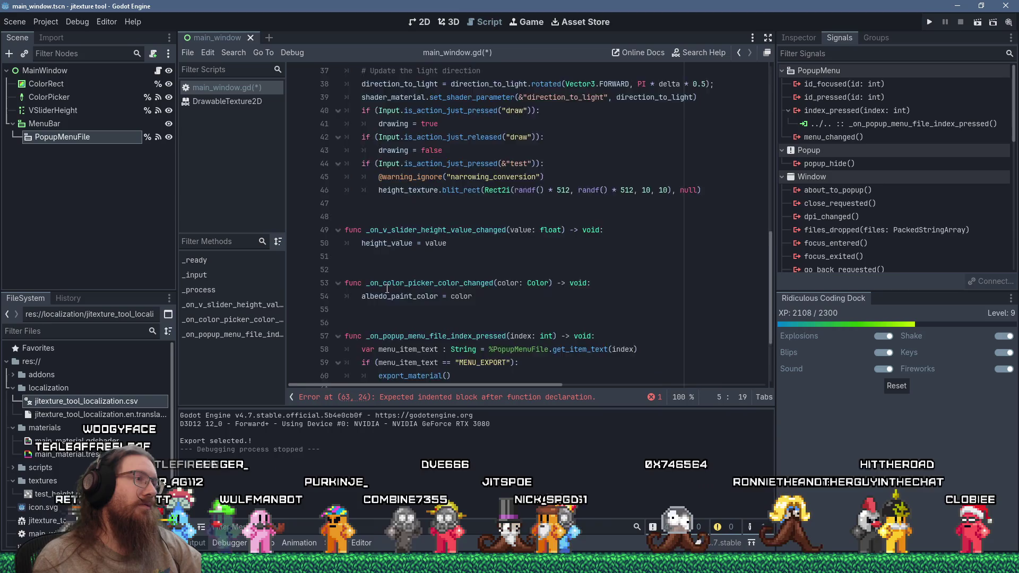
{"action": "left_click", "coordinate": [467, 336]}
{"action": "key", "text": "shift+Insert"}
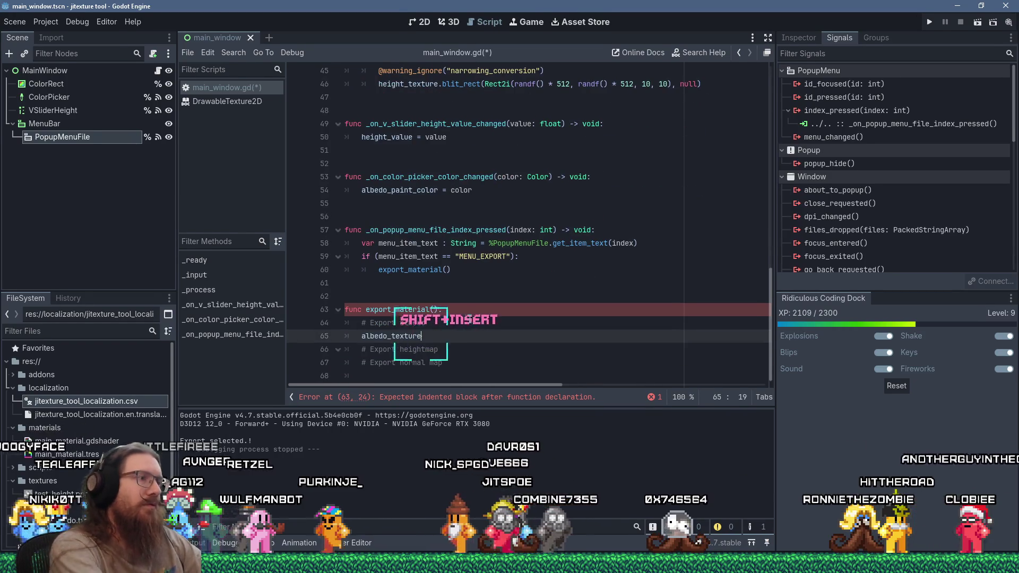
Extend it to albedo_texture.get_image().save_png( using autocomplete.
{"action": "type", "text": ".png"}
{"action": "key", "text": "BackSpace"}
{"action": "key", "text": "BackSpace"}
{"action": "key", "text": "BackSpace"}
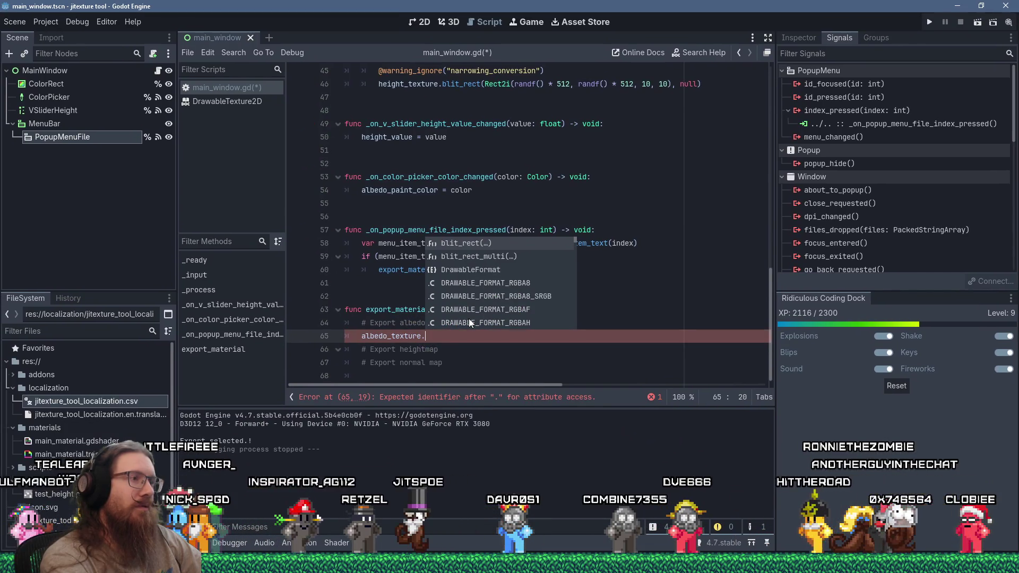
{"action": "type", "text": "save"}
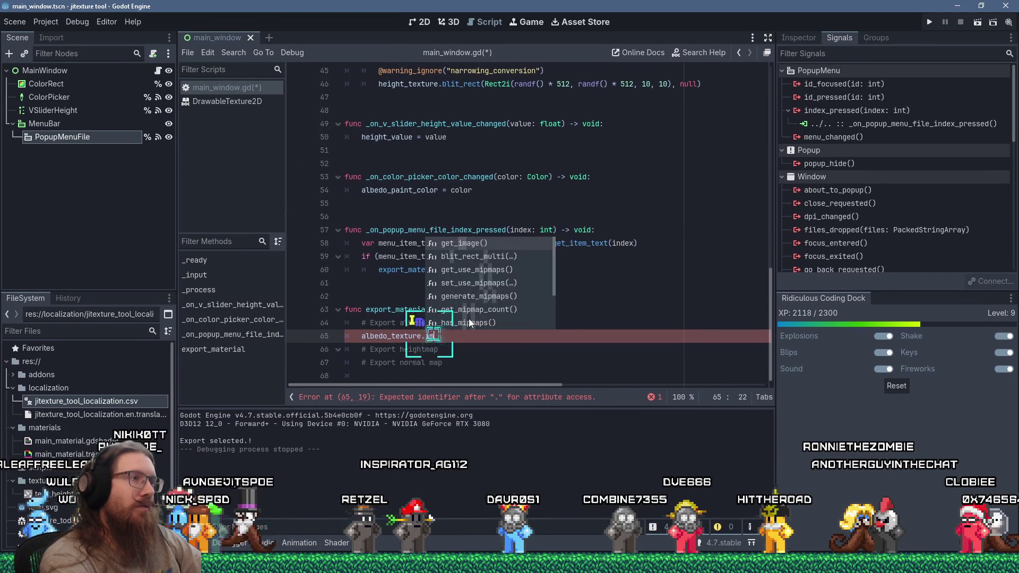
{"action": "key", "text": "BackSpace"}
{"action": "key", "text": "BackSpace"}
{"action": "key", "text": "BackSpace"}
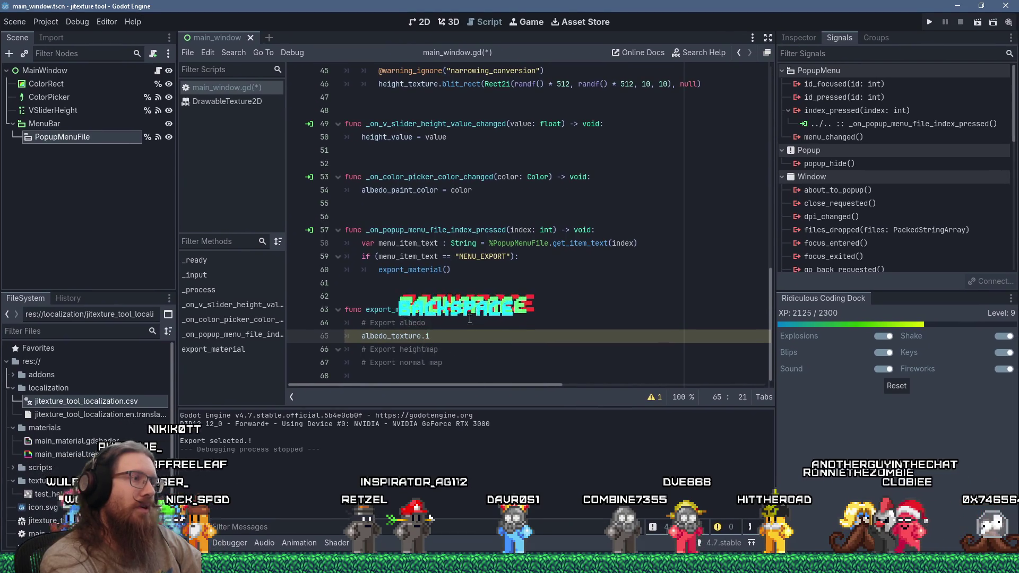
{"action": "key", "text": "BackSpace"}
{"action": "type", "text": "get_"}
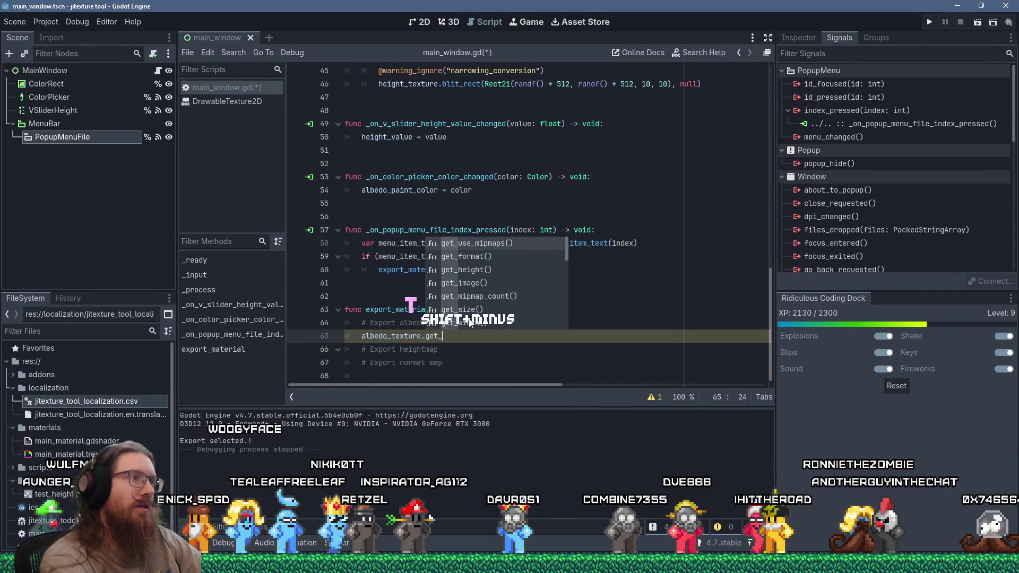
{"action": "type", "text": "image()"}
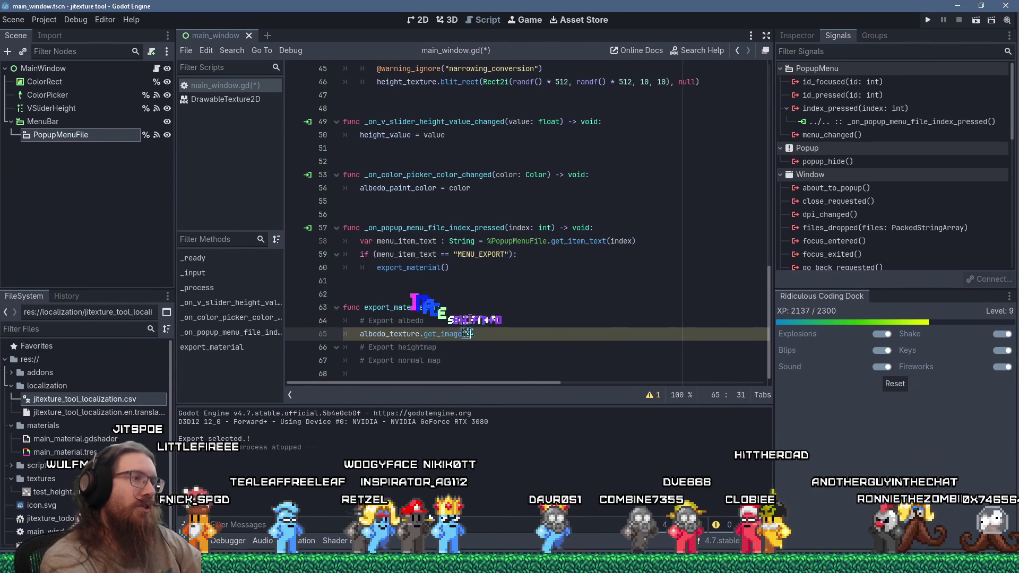
{"action": "type", "text": "."}
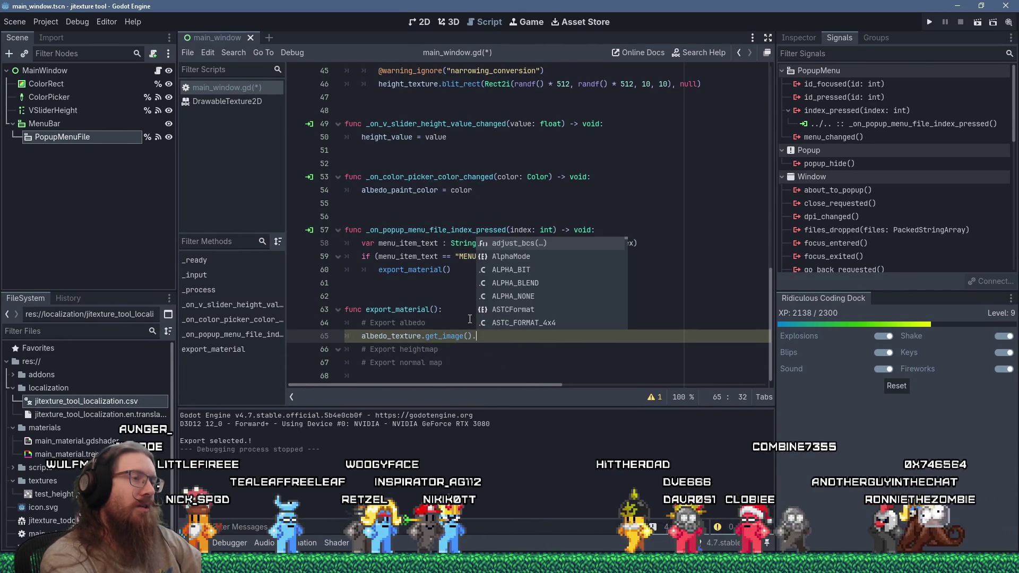
{"action": "type", "text": "save_png("}
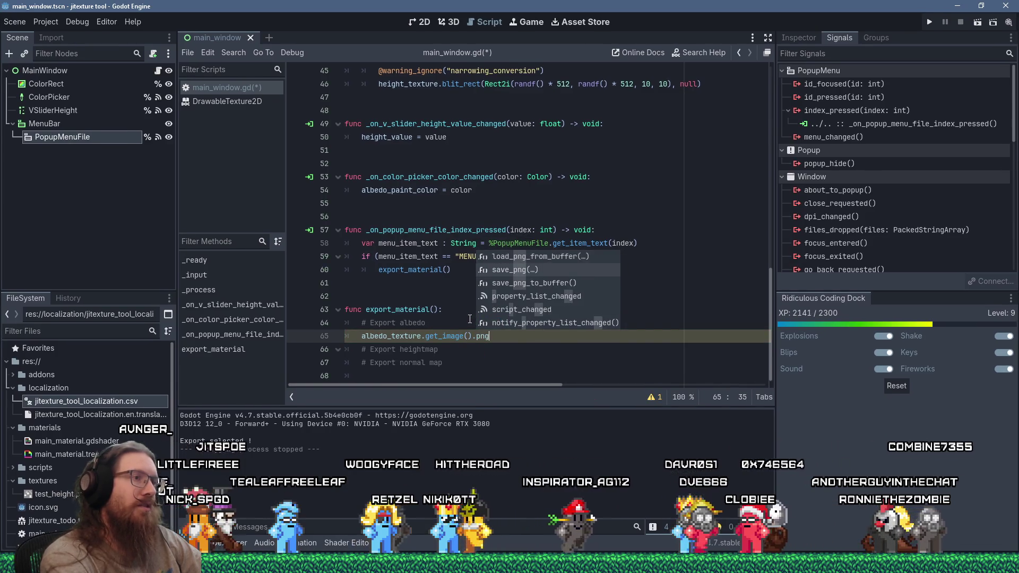
{"action": "key", "text": "Return"}
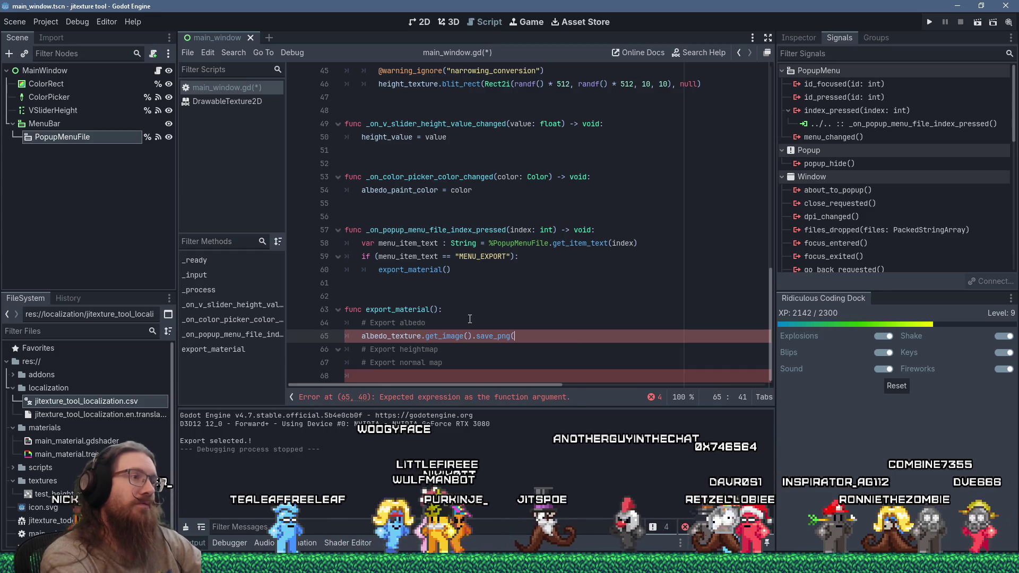
Insert a blank line above the Export albedo comment.
{"action": "key", "text": "Up"}
{"action": "key", "text": "Up"}
{"action": "key", "text": "Return"}
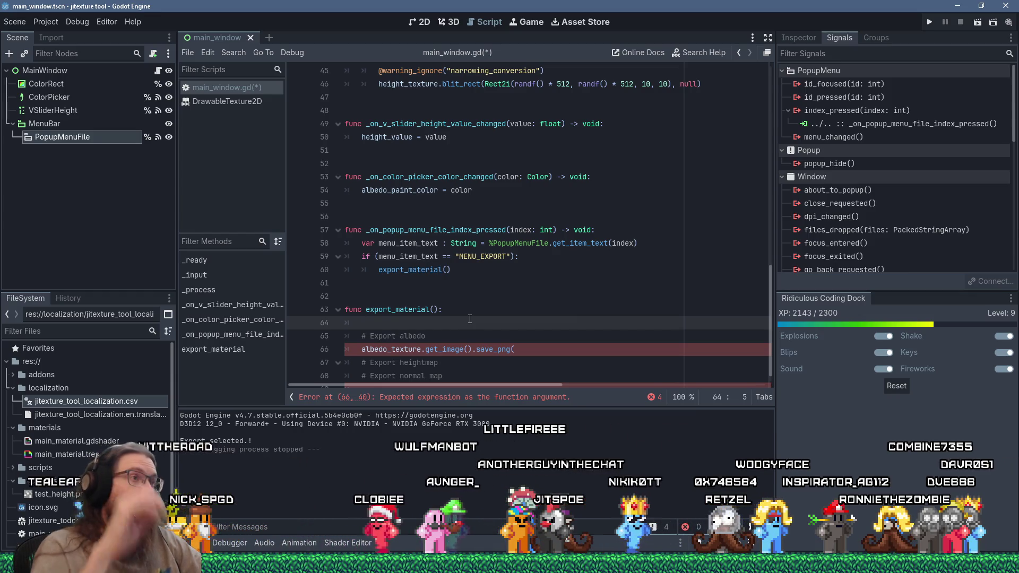
{"action": "scroll", "coordinate": [500, 296], "scroll_direction": "up", "scroll_amount": 10}
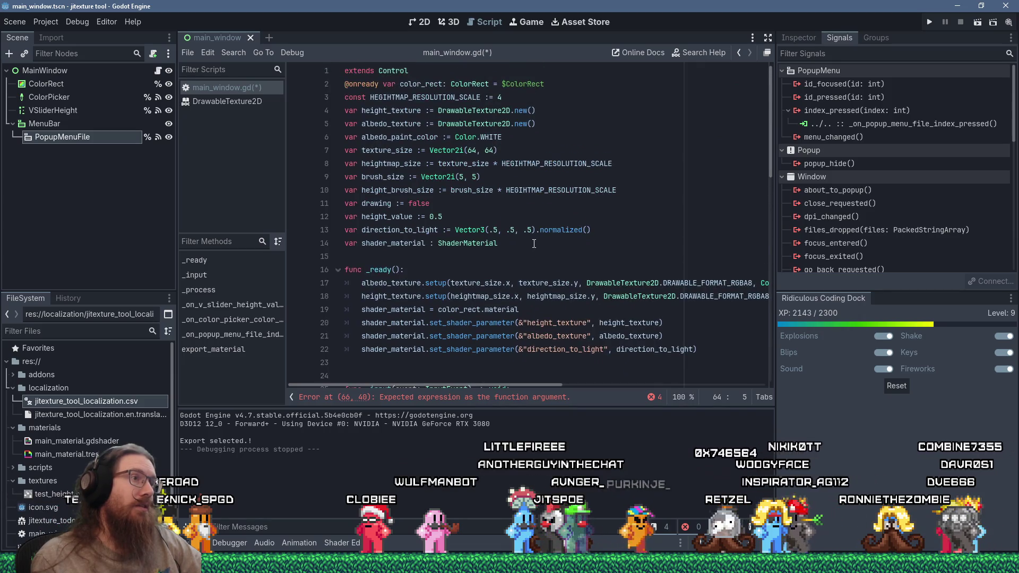
Declare var texture_name := "test_texture" below the shader_material declaration.
{"action": "left_click", "coordinate": [532, 245]}
{"action": "key", "text": "Return"}
{"action": "type", "text": "var ts"}
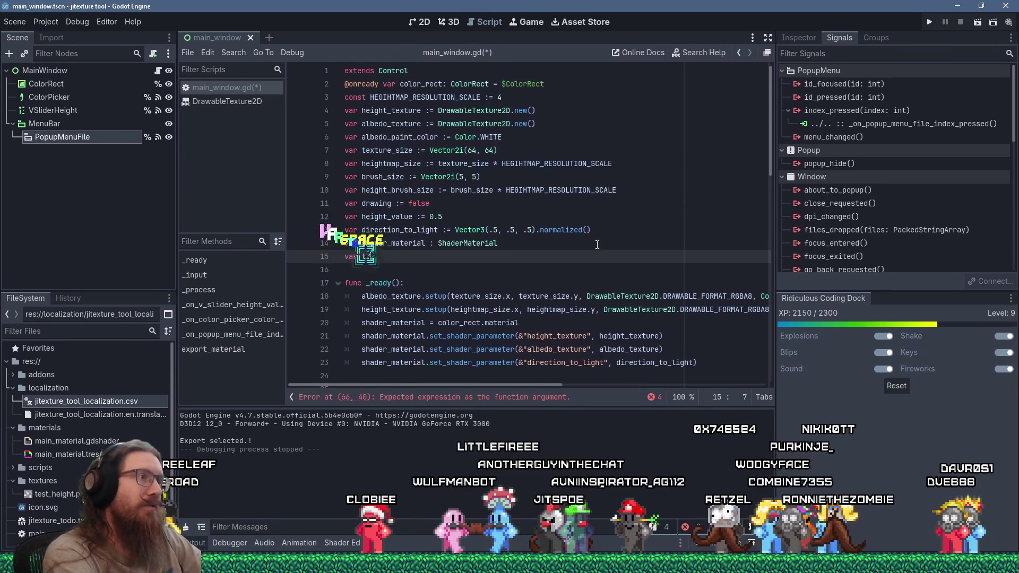
{"action": "key", "text": "BackSpace"}
{"action": "type", "text": "exture_name"}
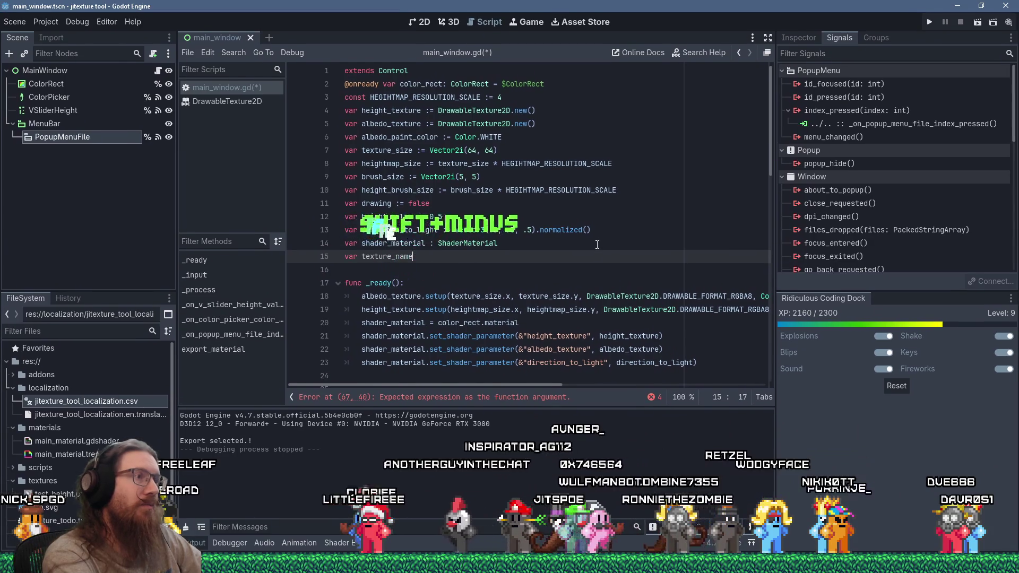
{"action": "type", "text": "\"tesT_t"}
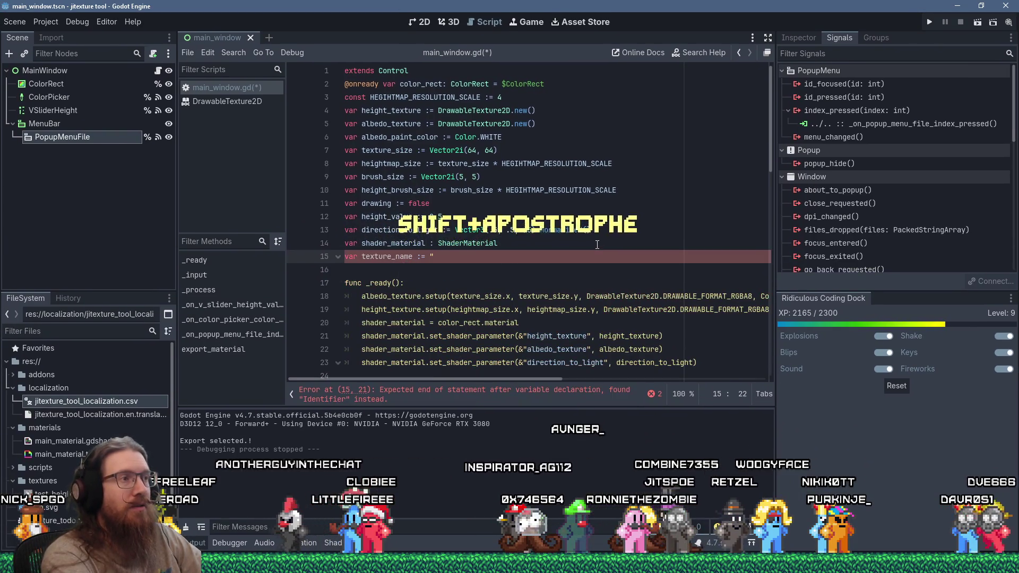
{"action": "key", "text": "BackSpace"}
{"action": "key", "text": "BackSpace"}
{"action": "key", "text": "BackSpace"}
{"action": "type", "text": "t"}
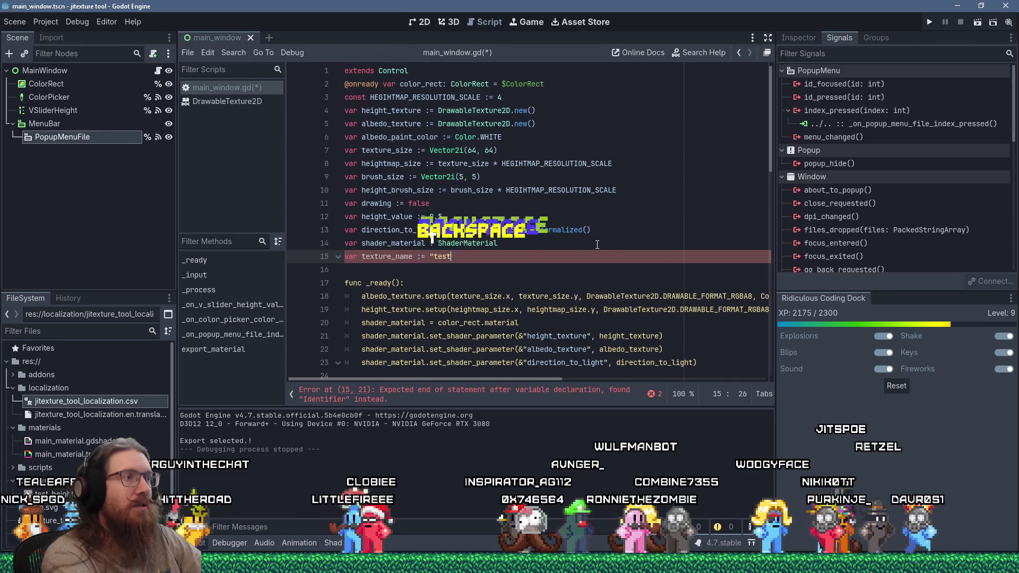
{"action": "type", "text": "_texture\""}
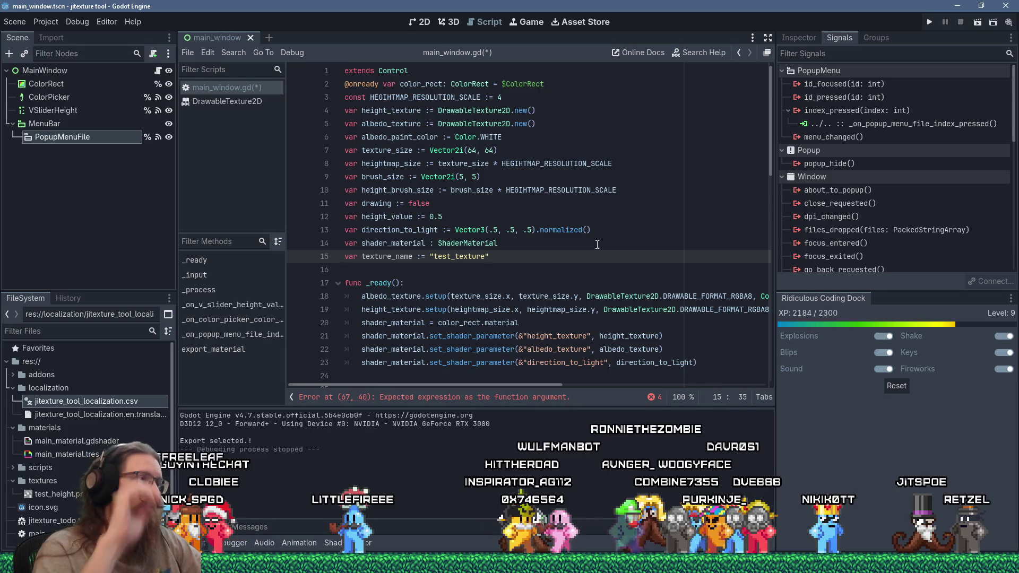
{"action": "scroll", "coordinate": [591, 248], "scroll_direction": "down", "scroll_amount": 15}
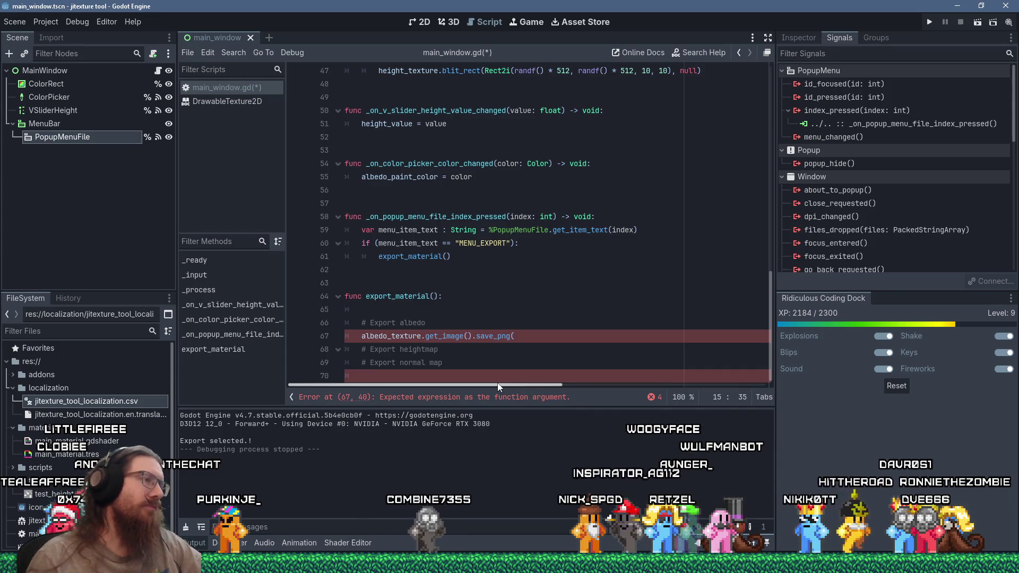
{"action": "left_click", "coordinate": [563, 330]}
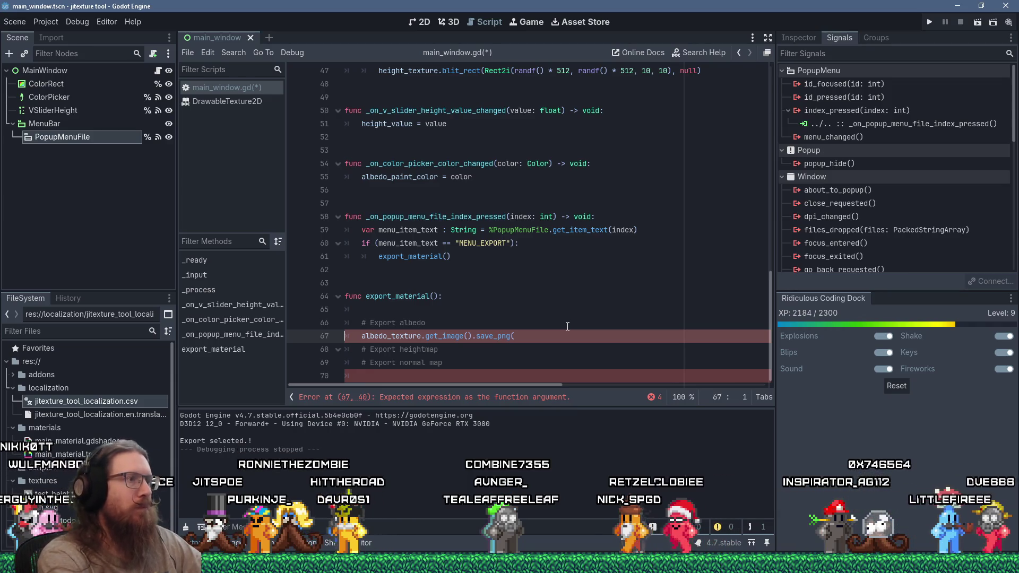
{"action": "key", "text": "Up"}
{"action": "key", "text": "Up"}
{"action": "key", "text": "Home"}
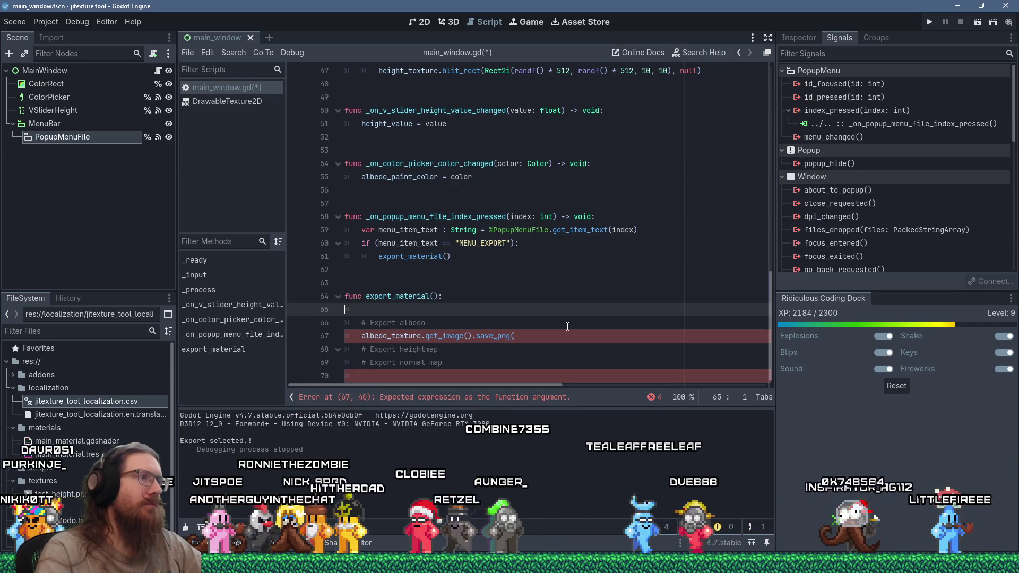
Declare var export_dir := "user://" in export_material.
{"action": "scroll", "coordinate": [568, 324], "scroll_direction": "up", "scroll_amount": 6}
{"action": "scroll", "coordinate": [567, 321], "scroll_direction": "up", "scroll_amount": 9}
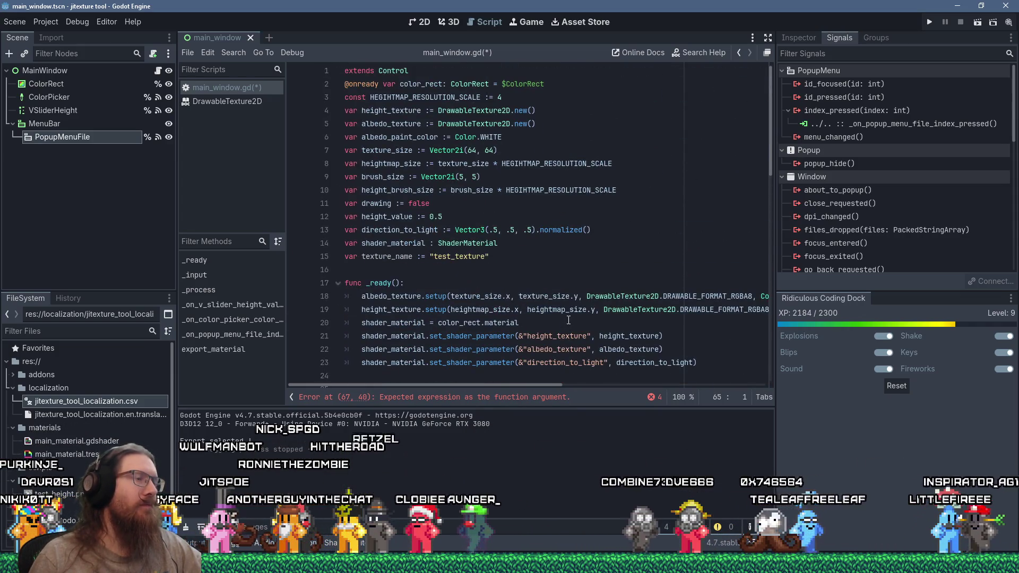
{"action": "scroll", "coordinate": [568, 320], "scroll_direction": "down", "scroll_amount": 15}
{"action": "scroll", "coordinate": [568, 320], "scroll_direction": "down", "scroll_amount": 1}
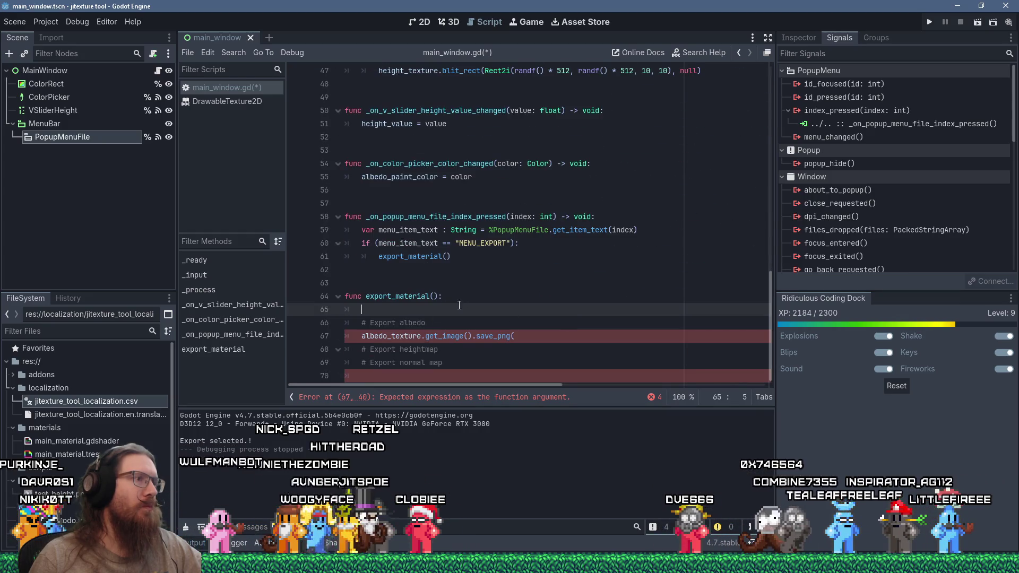
{"action": "type", "text": "var texture_"}
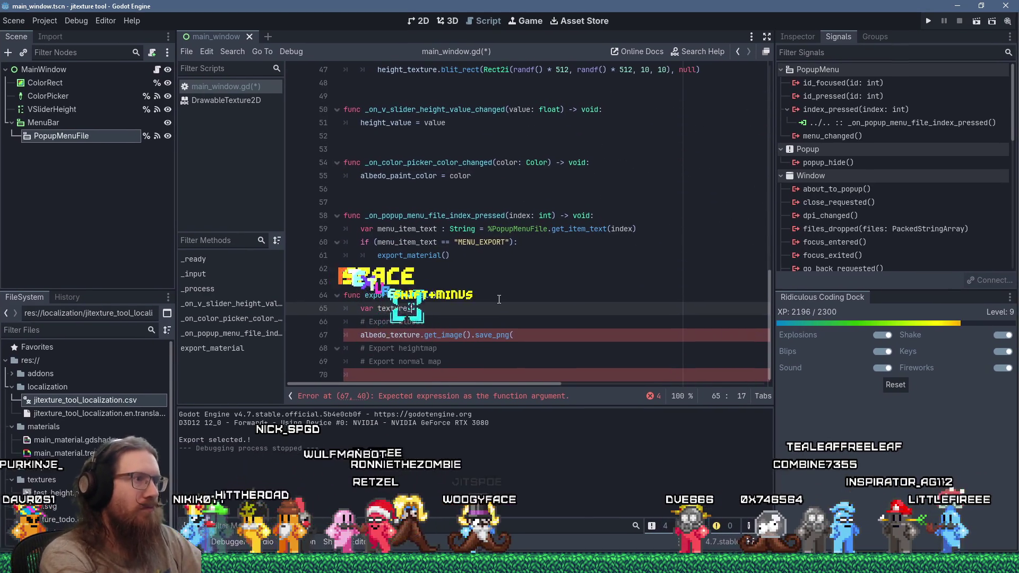
{"action": "type", "text": "path := \""}
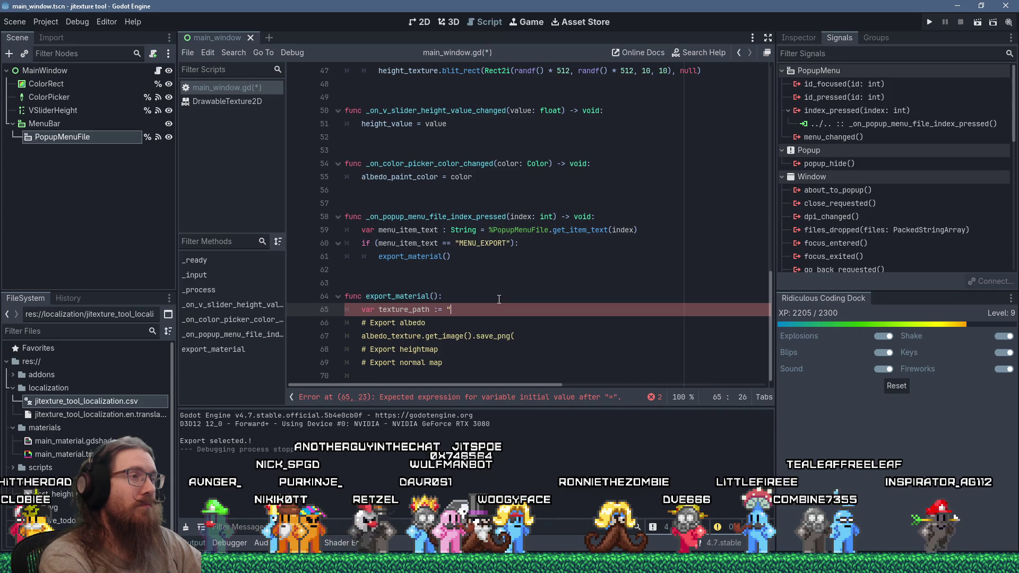
{"action": "type", "text": "user://"}
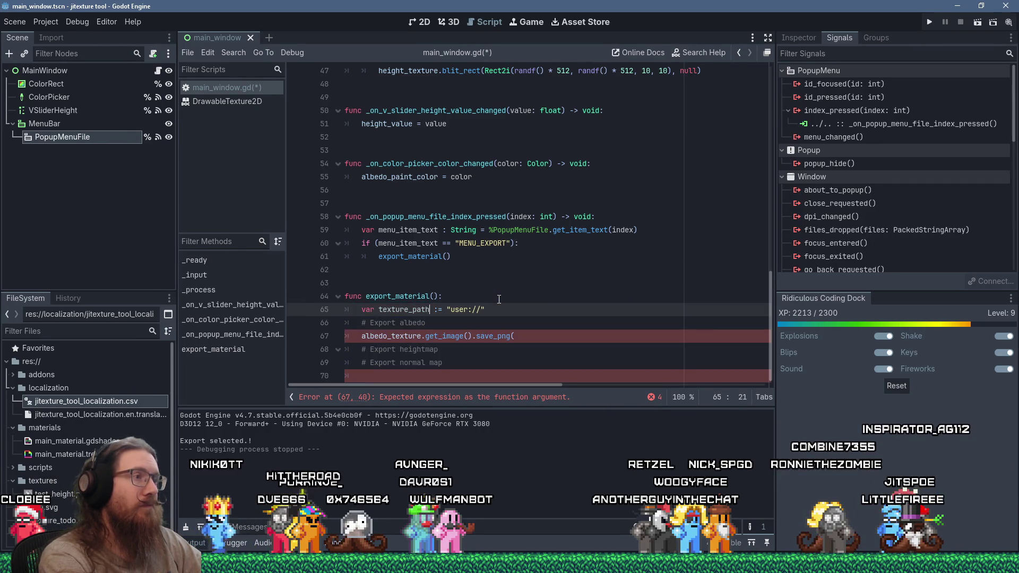
{"action": "key", "text": "Left"}
{"action": "key", "text": "Left"}
{"action": "key", "text": "Left"}
{"action": "key", "text": "Delete"}
{"action": "key", "text": "ctrl+BackSpace"}
{"action": "type", "text": "export"}
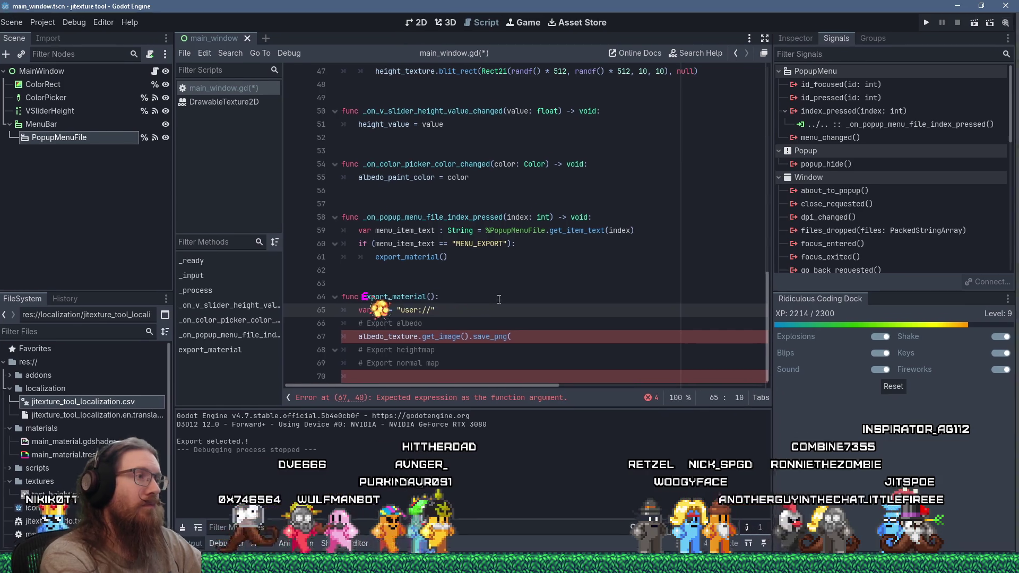
{"action": "type", "text": "_dir"}
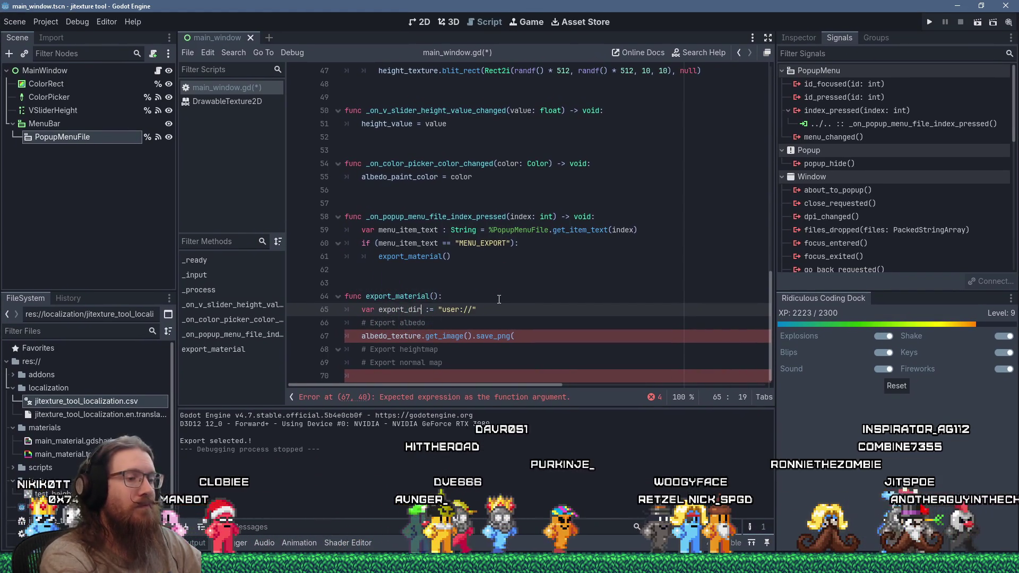
Change export_dir to "E:\\temp\\test_export" and open E:\temp via the Run prompt.
{"action": "key", "text": "Down"}
{"action": "key", "text": "Down"}
{"action": "key", "text": "End"}
{"action": "type", "text": "export_dir"}
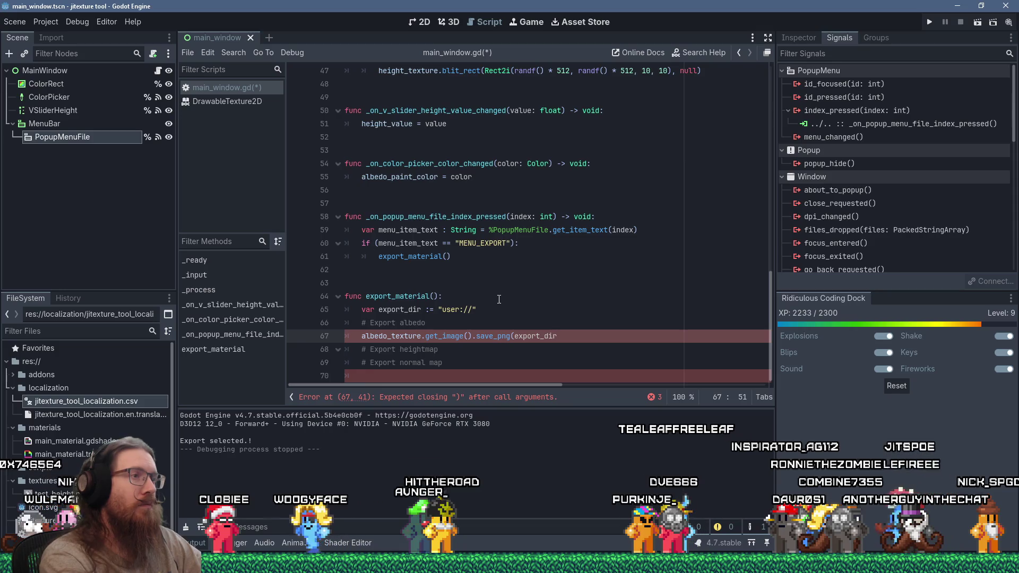
{"action": "key", "text": "Up"}
{"action": "key", "text": "Up"}
{"action": "key", "text": "shift+Left"}
{"action": "key", "text": "shift+Left"}
{"action": "key", "text": "shift+Left"}
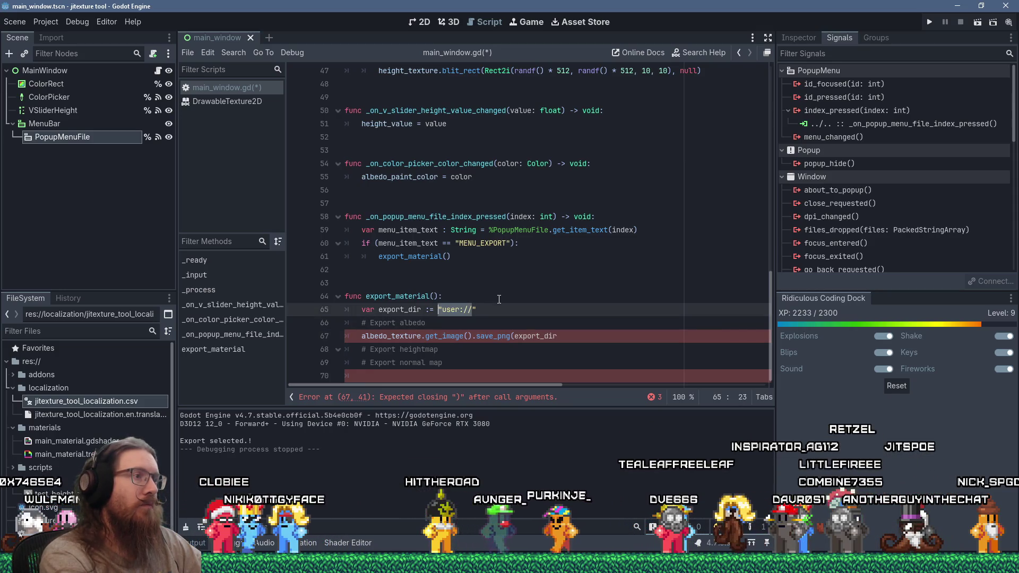
{"action": "type", "text": "E:\\\\temp"}
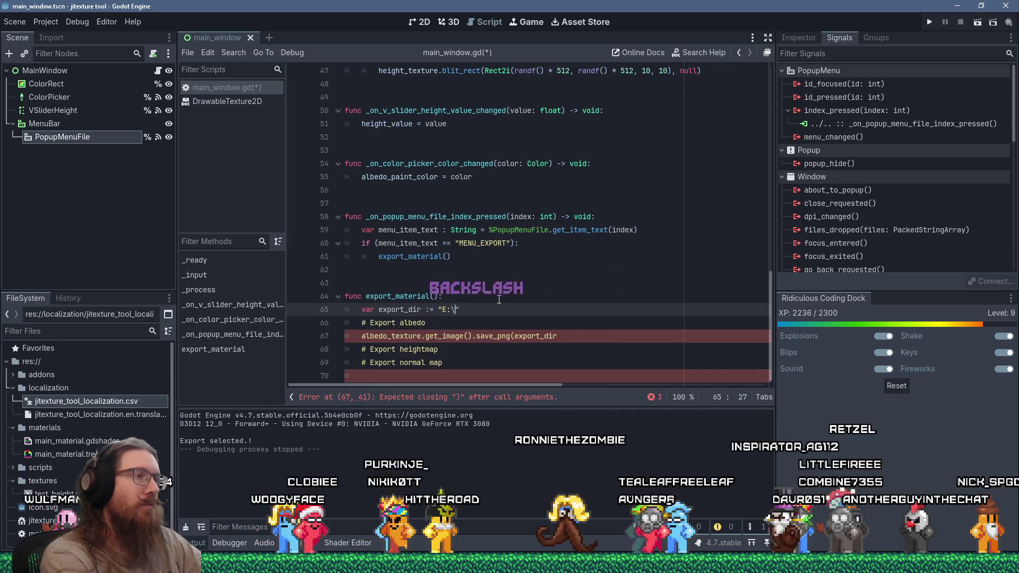
{"action": "type", "text": "\\\\temp"}
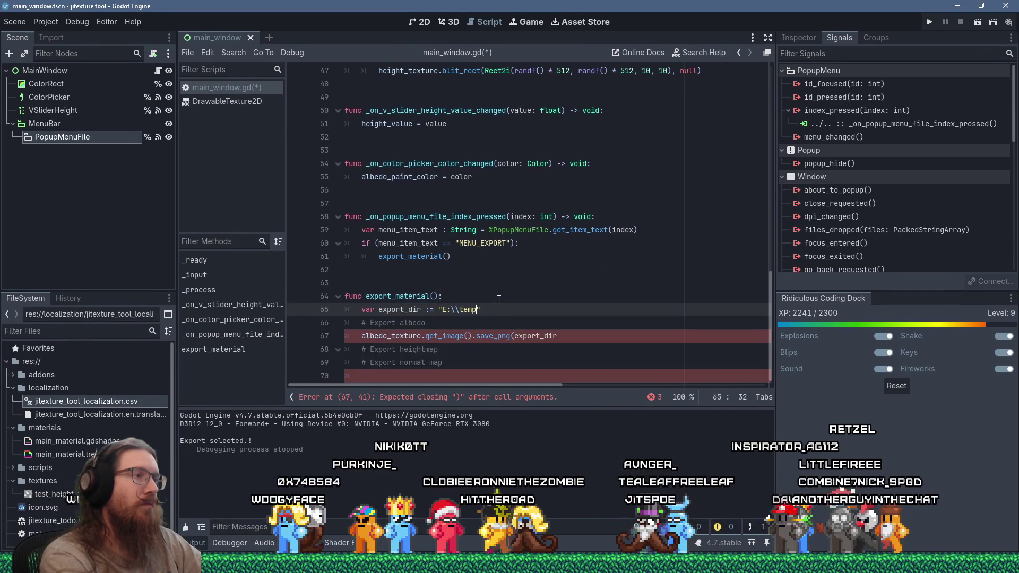
{"action": "type", "text": "st_export"}
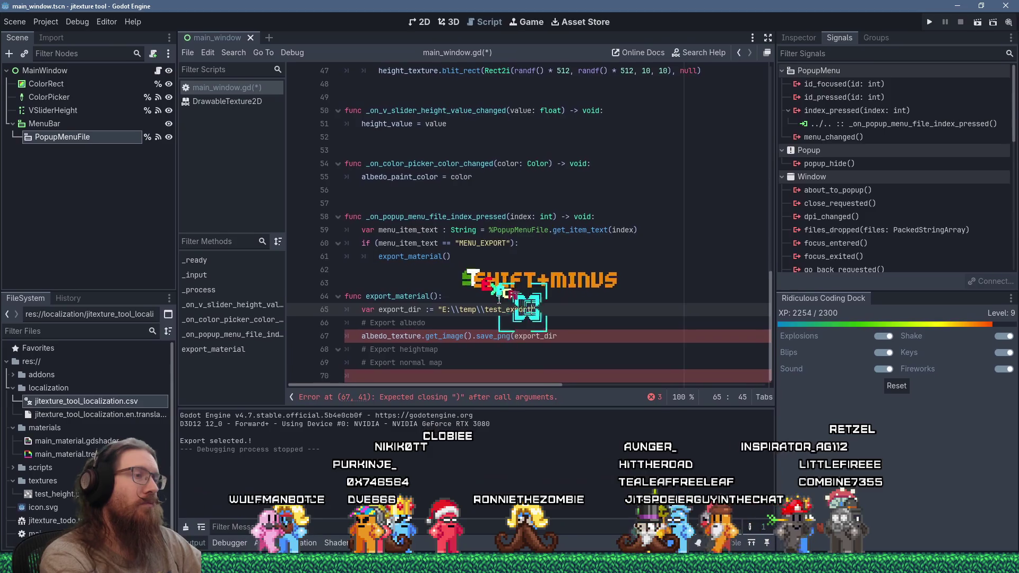
{"action": "key", "text": "super+r"}
{"action": "type", "text": "e:\te"}
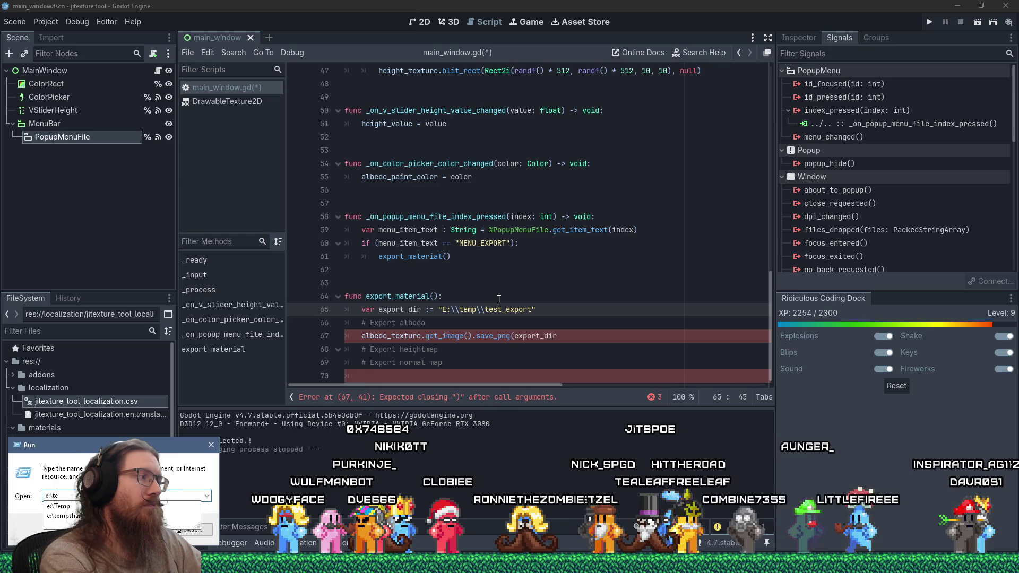
Create a new folder named test_export inside E:\temp.
{"action": "key", "text": "Escape"}
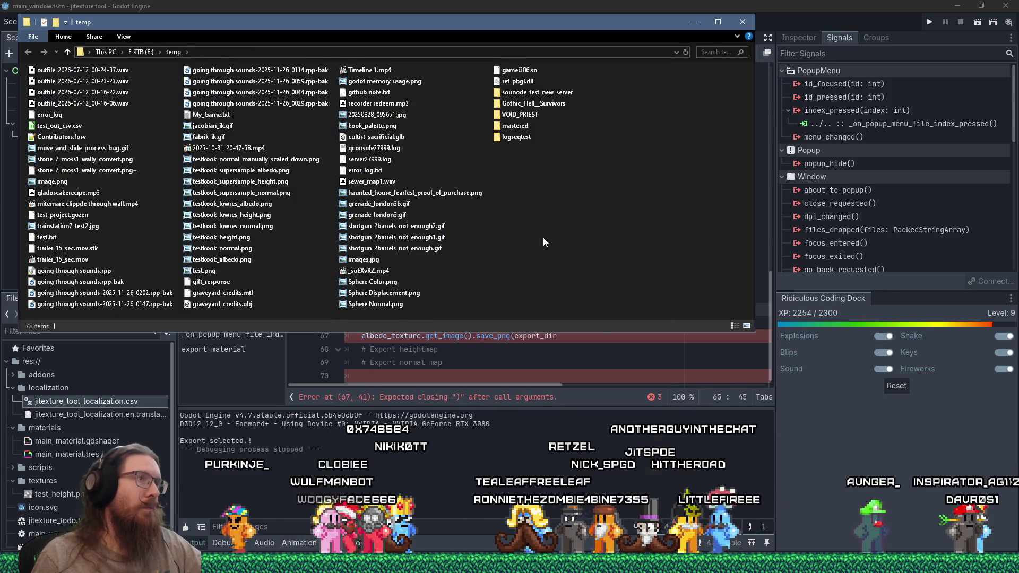
{"action": "right_click", "coordinate": [542, 237]}
{"action": "mouse_move", "coordinate": [598, 470]}
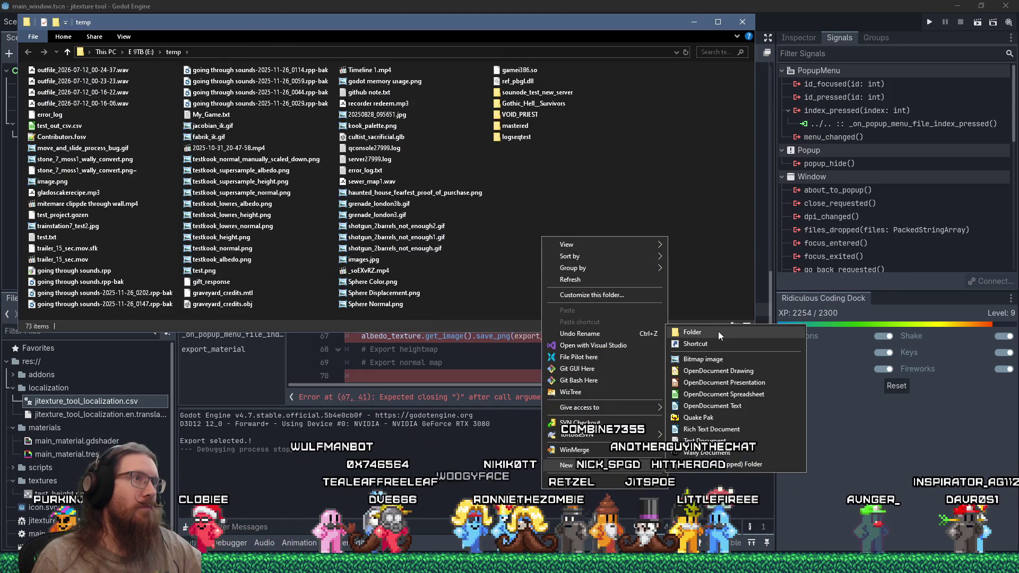
{"action": "left_click", "coordinate": [718, 331]}
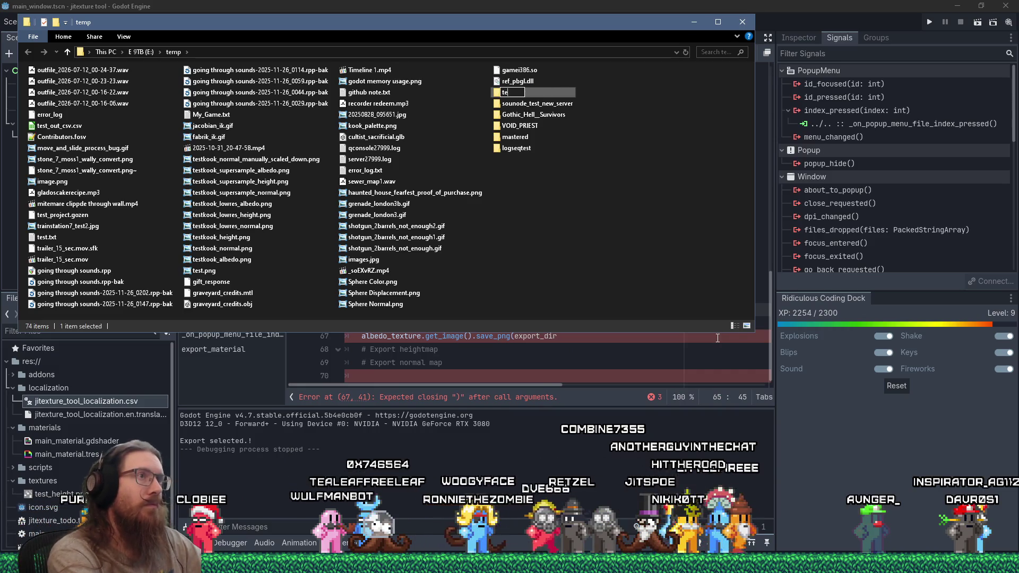
{"action": "type", "text": "st_"}
{"action": "key", "text": "Return"}
{"action": "key", "text": "Return"}
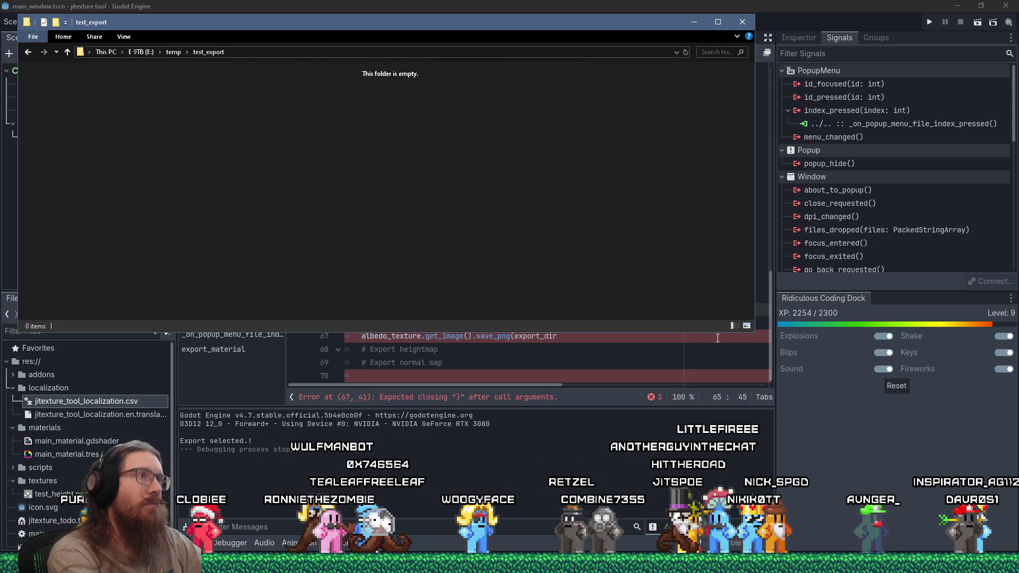
{"action": "left_click", "coordinate": [718, 362]}
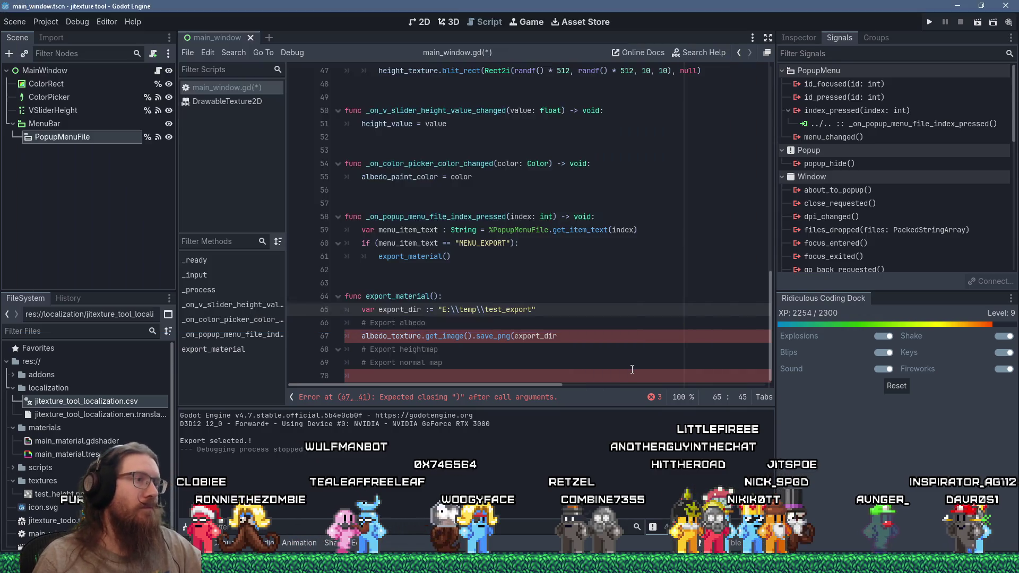
Complete line 67 as save_png(export_dir.path_join(texture_name)) and save main_window.gd.
{"action": "left_click", "coordinate": [600, 335]}
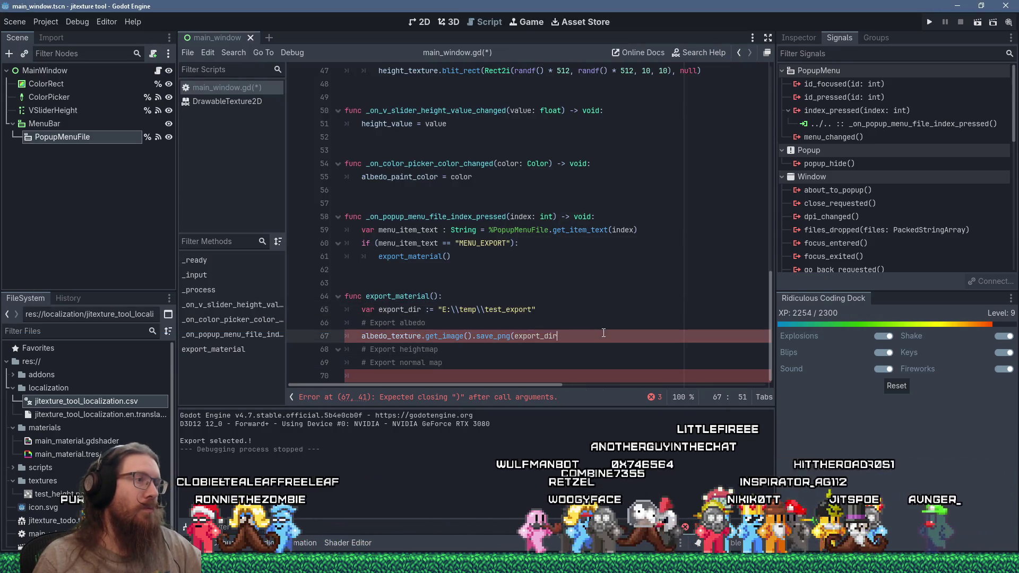
{"action": "type", "text": "."}
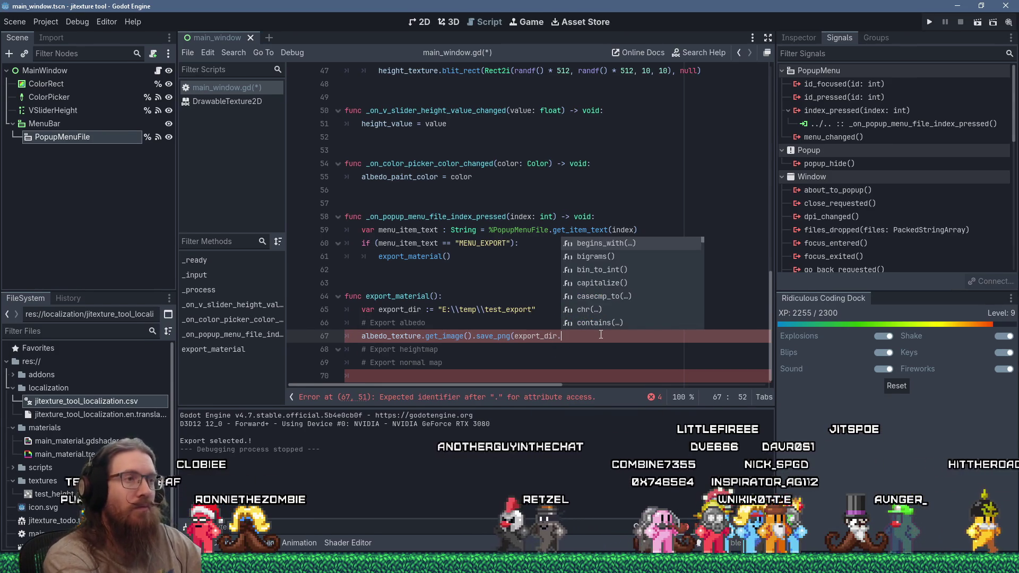
{"action": "type", "text": "di"}
{"action": "key", "text": "BackSpace"}
{"action": "key", "text": "BackSpace"}
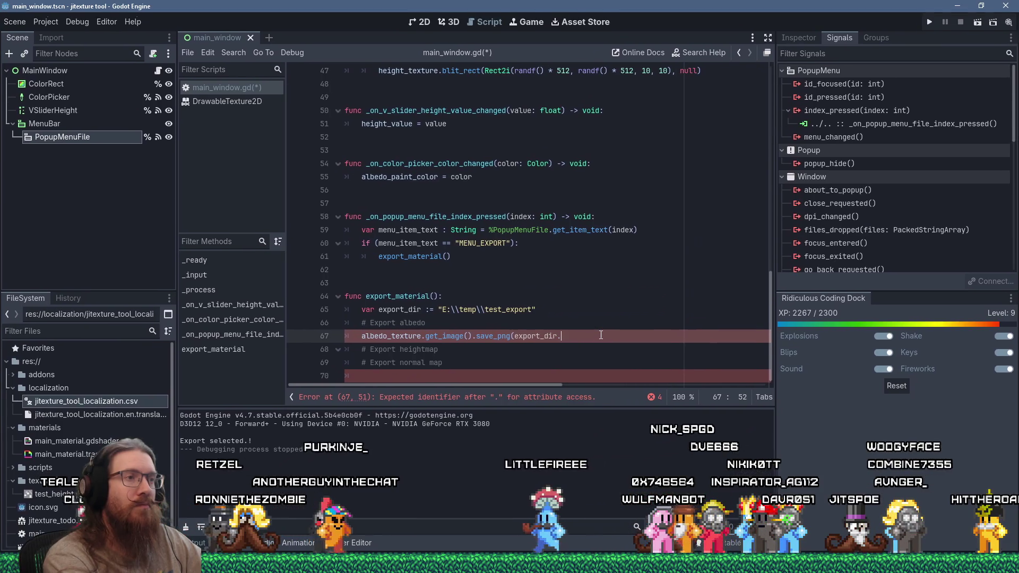
{"action": "type", "text": "dire"}
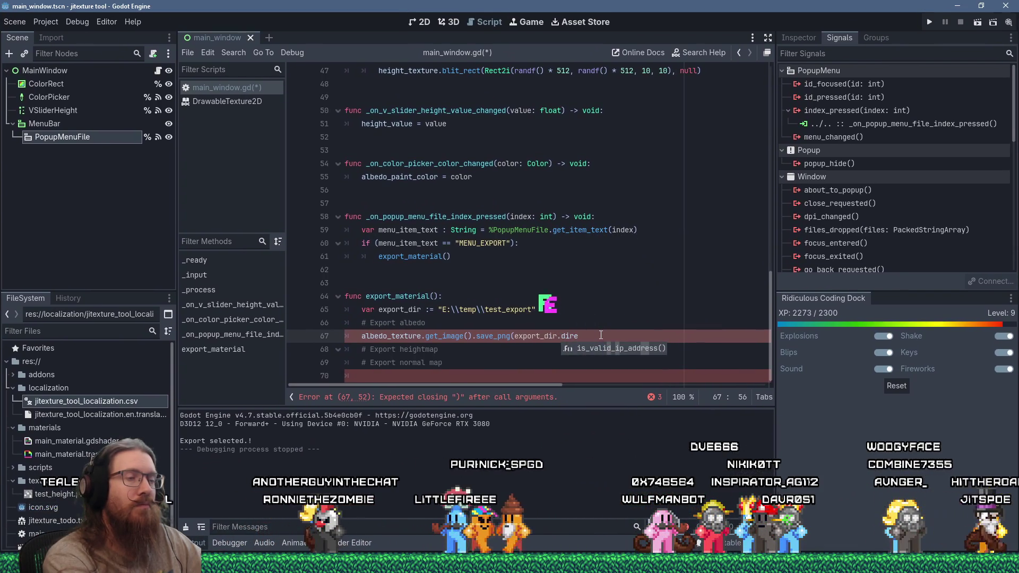
{"action": "key", "text": "BackSpace"}
{"action": "key", "text": "BackSpace"}
{"action": "key", "text": "BackSpace"}
{"action": "key", "text": "BackSpace"}
{"action": "type", "text": "path"}
{"action": "key", "text": "Return"}
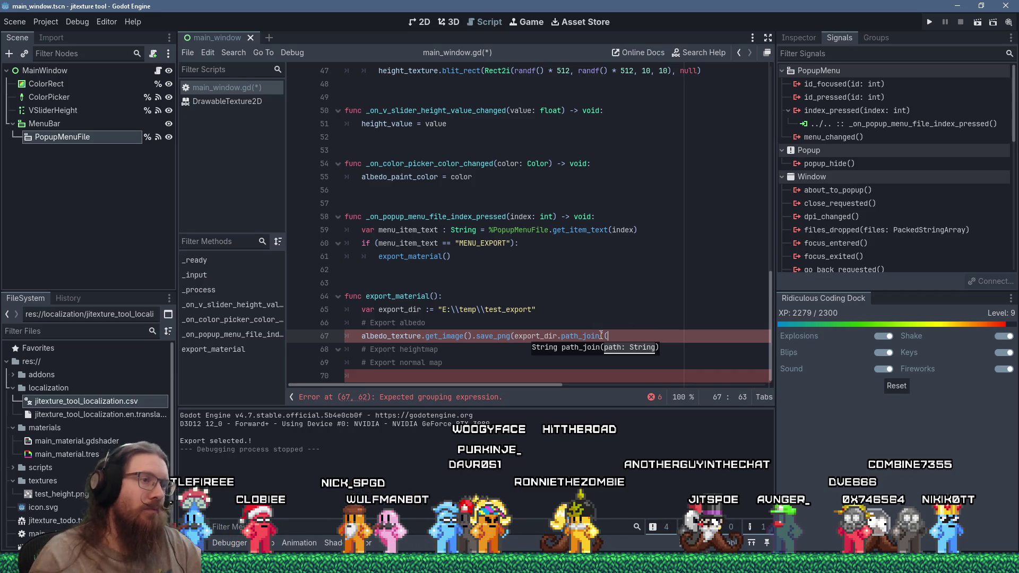
{"action": "key", "text": "BackSpace"}
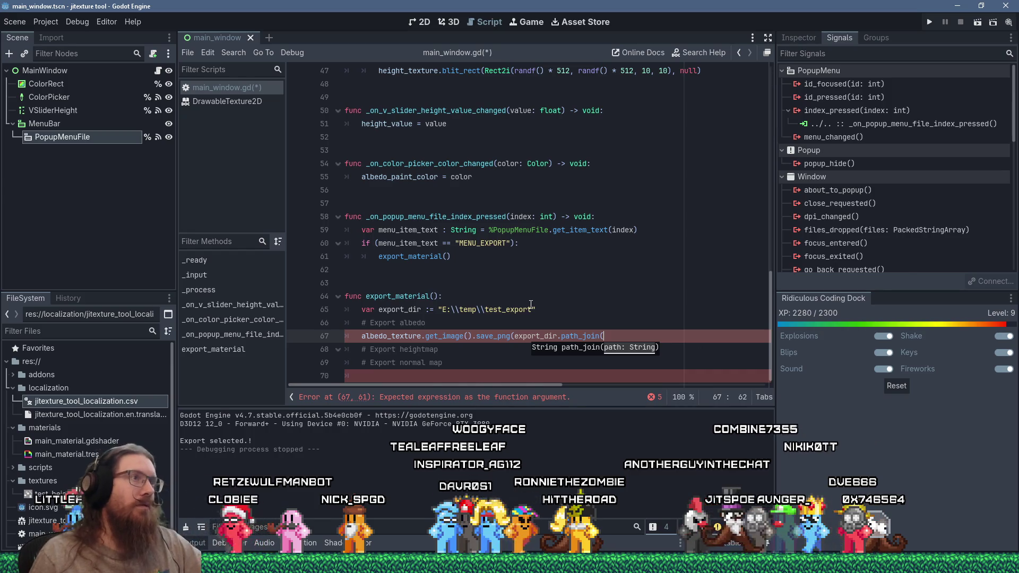
{"action": "scroll", "coordinate": [531, 304], "scroll_direction": "up", "scroll_amount": 15}
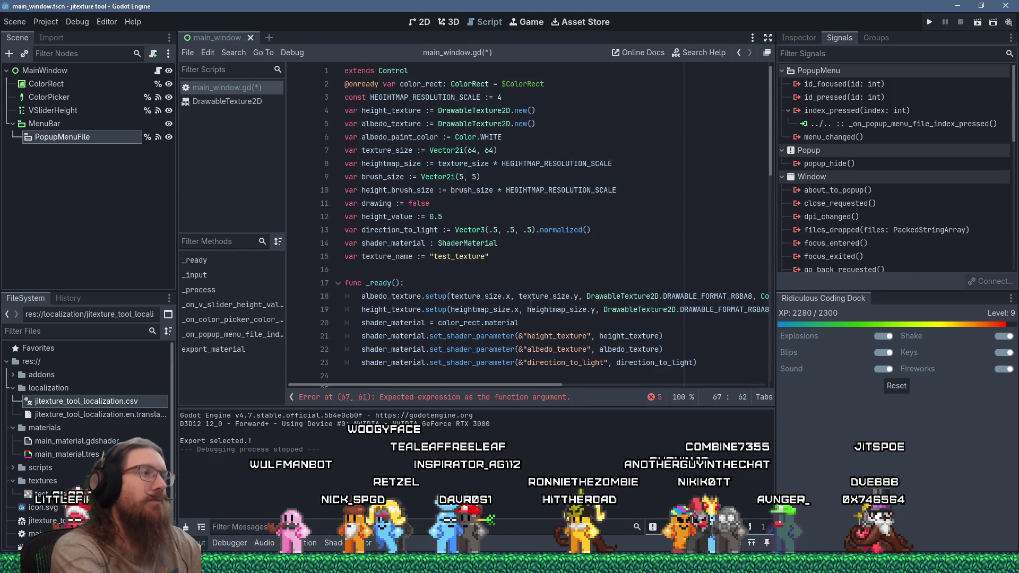
{"action": "type", "text": "texture_name"}
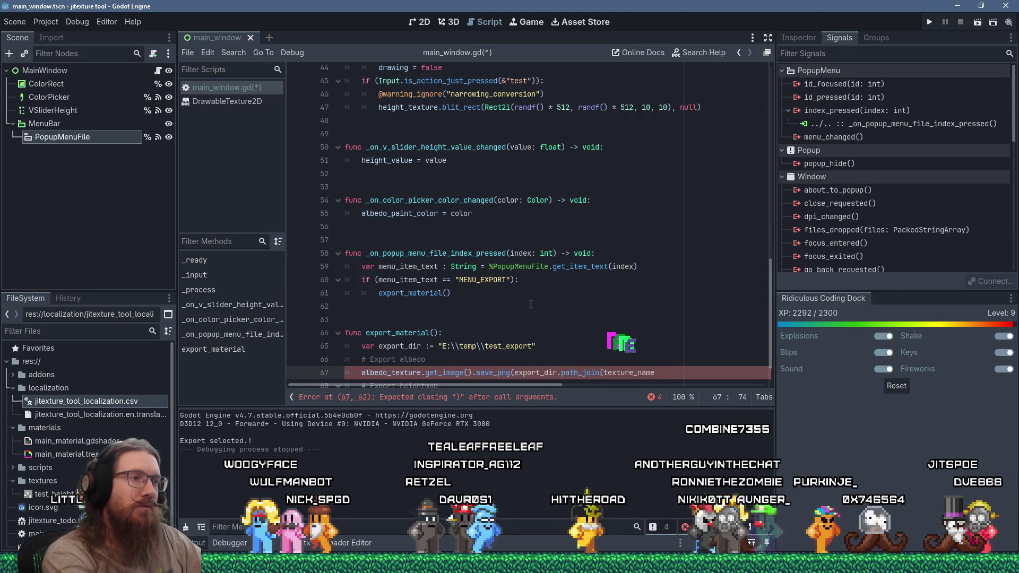
{"action": "type", "text": ")"}
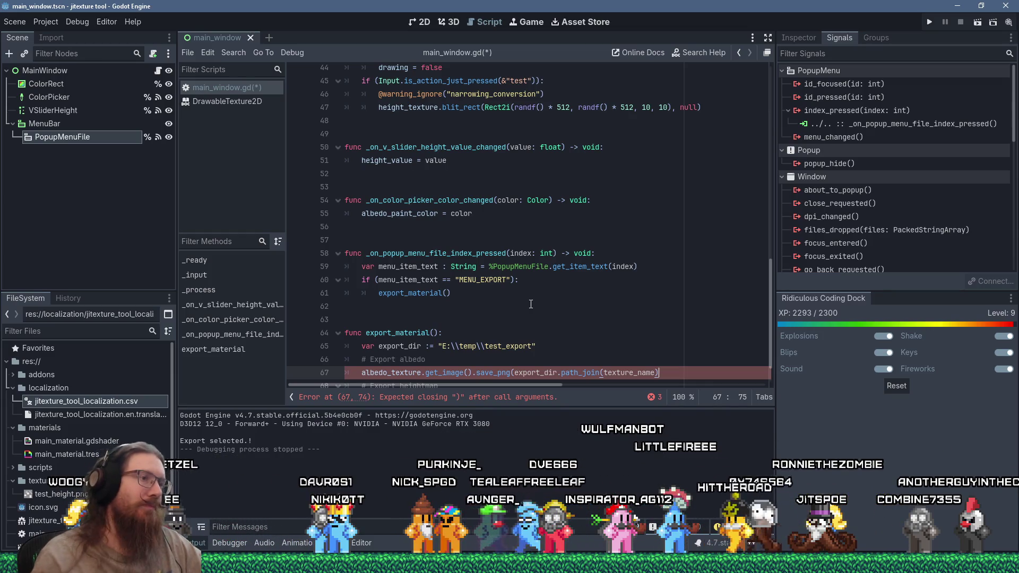
{"action": "scroll", "coordinate": [525, 301], "scroll_direction": "down", "scroll_amount": 1}
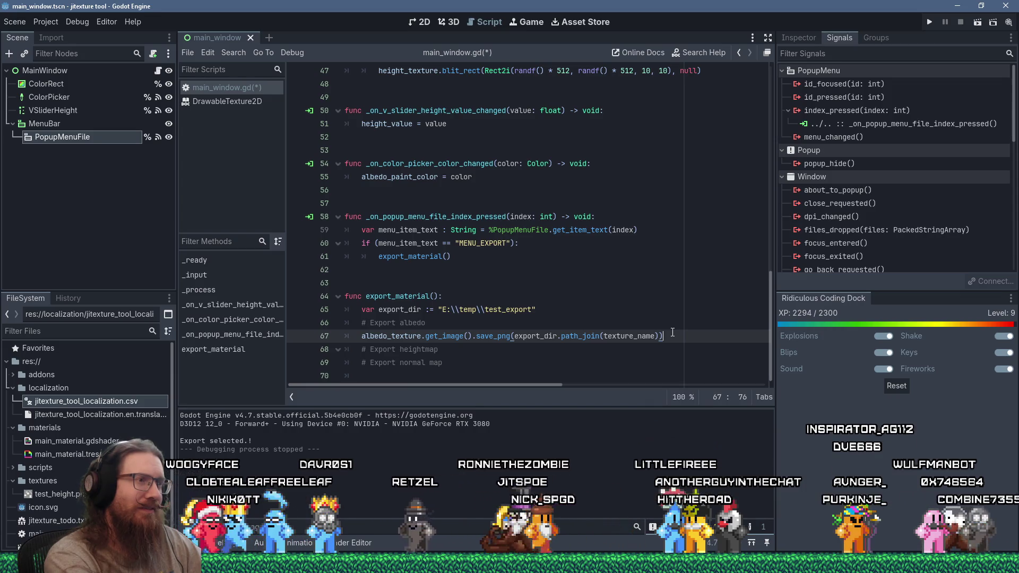
{"action": "key", "text": "ctrl+s"}
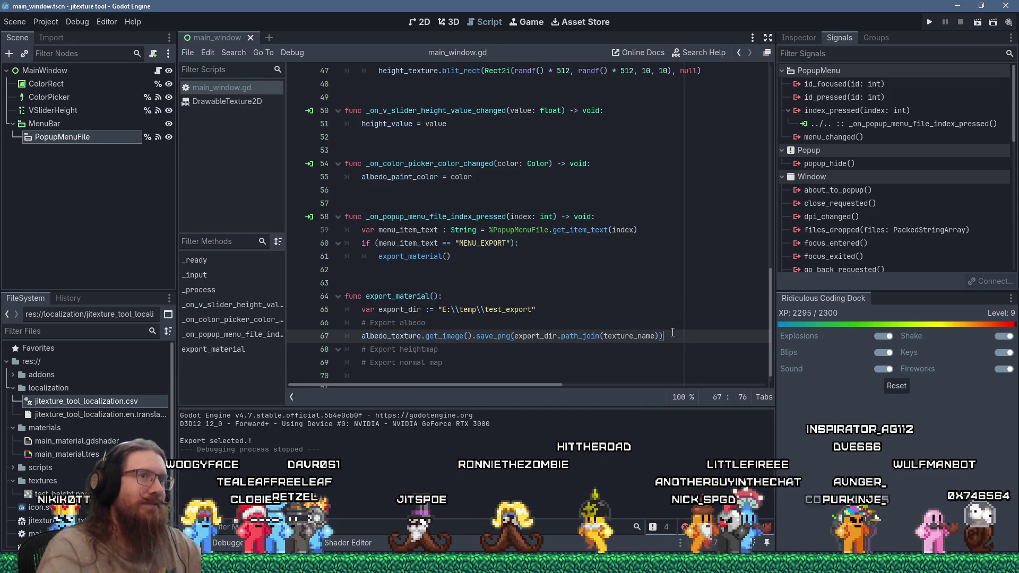
Run the texture tool, paint two reddish strokes, and export via File > Export.
{"action": "left_click", "coordinate": [929, 22]}
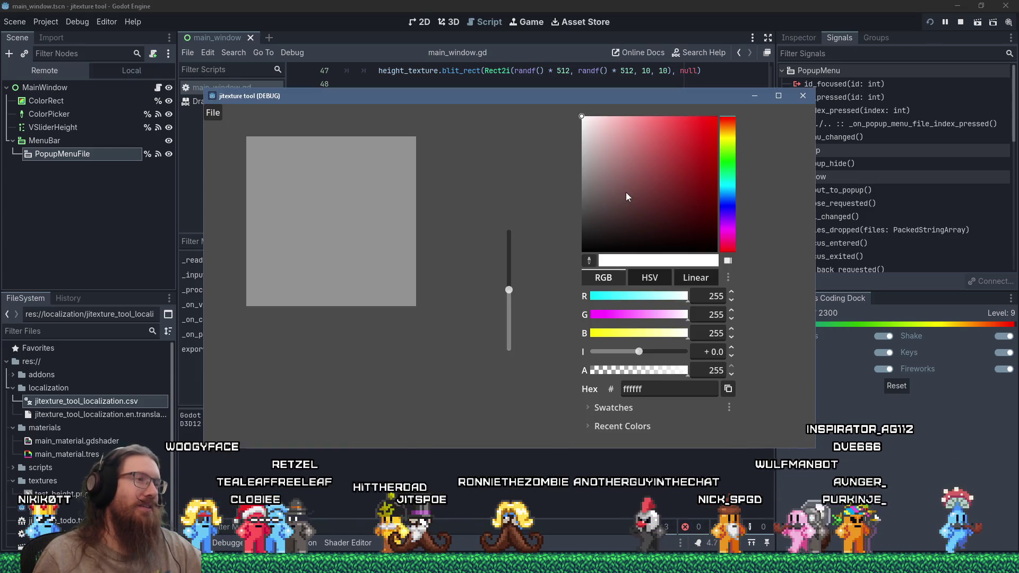
{"action": "left_click_drag", "start_coordinate": [625, 192], "coordinate": [641, 181]}
{"action": "mouse_move", "coordinate": [289, 220]}
{"action": "left_mouse_down"}
{"action": "mouse_move", "coordinate": [409, 226]}
{"action": "mouse_move", "coordinate": [400, 248]}
{"action": "left_mouse_up"}
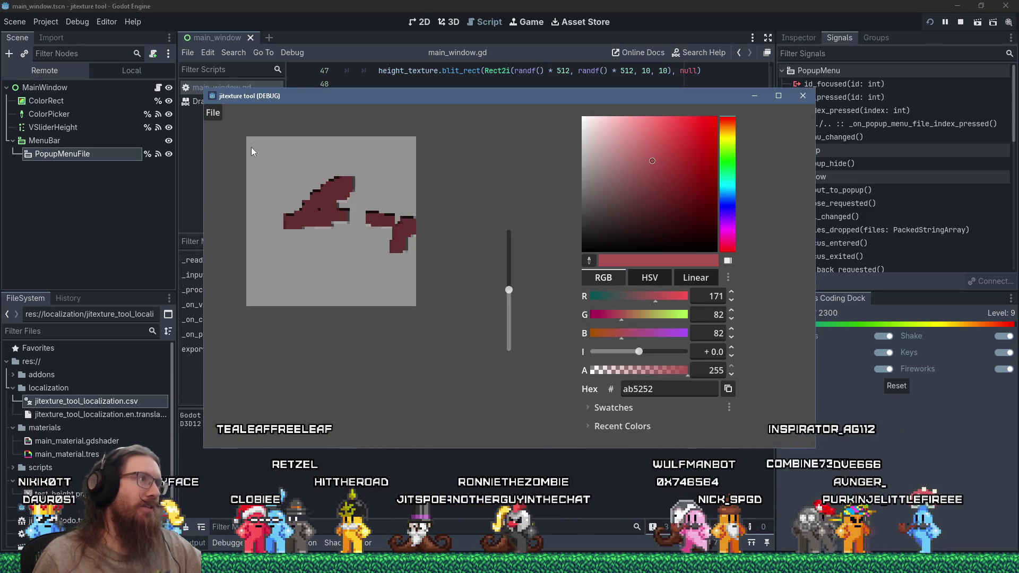
{"action": "left_click", "coordinate": [212, 112]}
{"action": "left_click", "coordinate": [222, 134]}
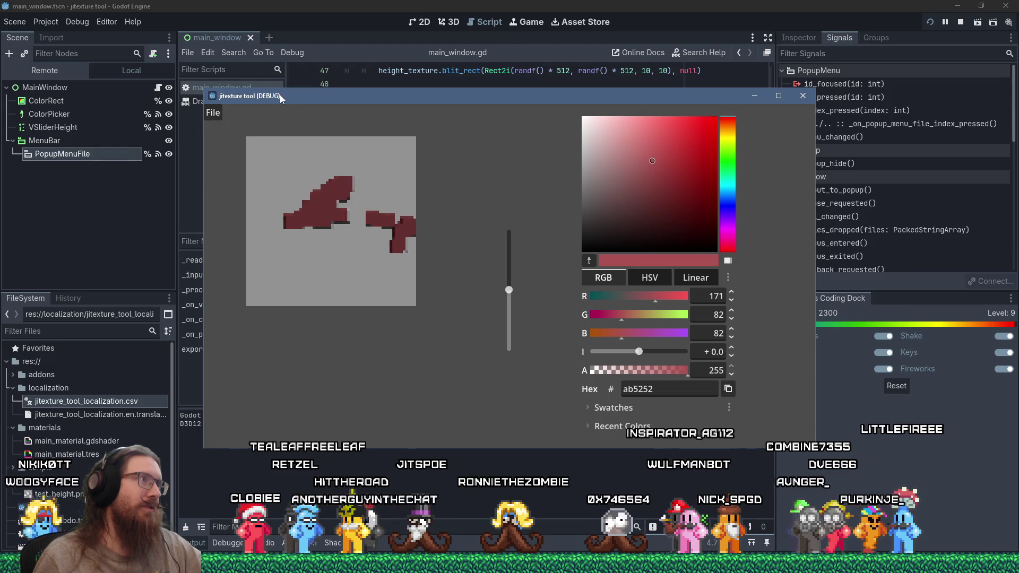
Open E:\temp\test_export to confirm the test_texture file was created.
{"action": "left_click_drag", "start_coordinate": [279, 95], "coordinate": [360, 48]}
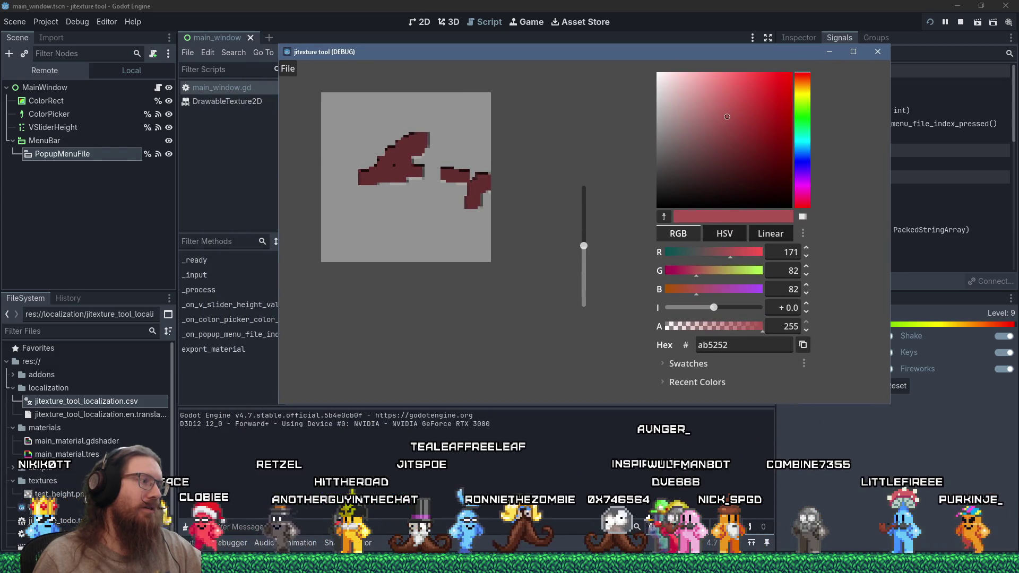
{"action": "key", "text": "super+Tab"}
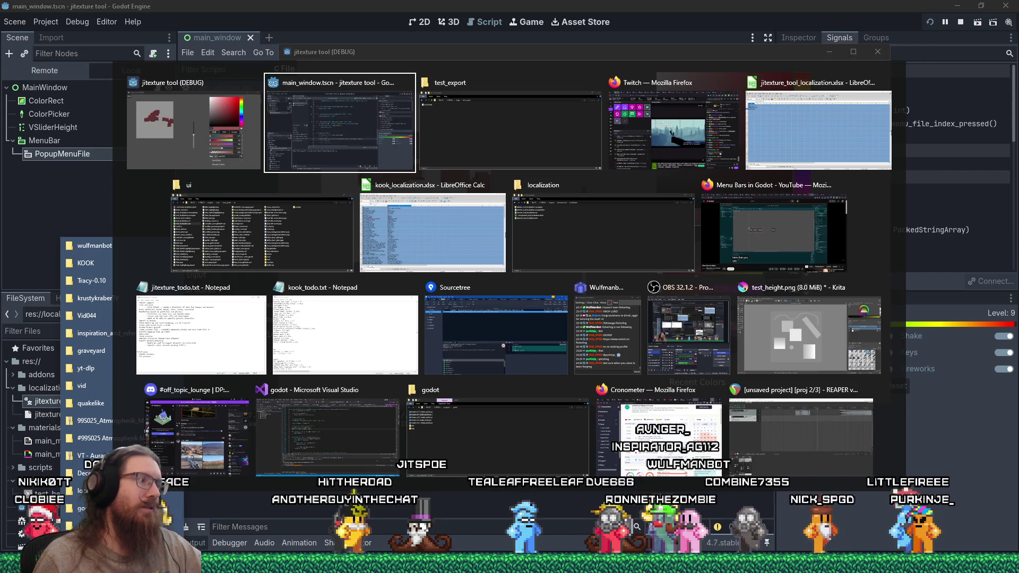
{"action": "key", "text": "Return"}
{"action": "right_click", "coordinate": [113, 568]}
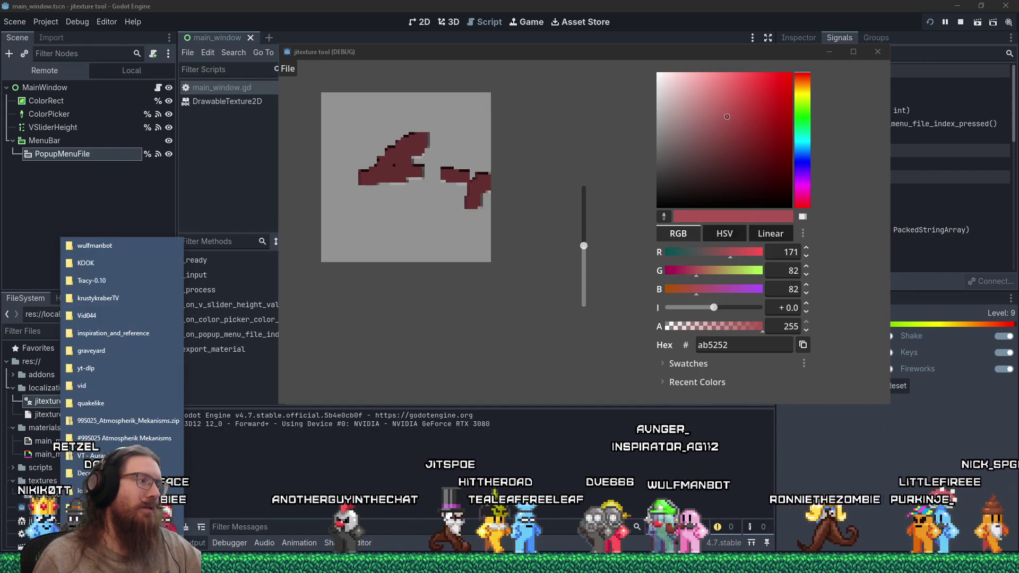
{"action": "left_click", "coordinate": [106, 252]}
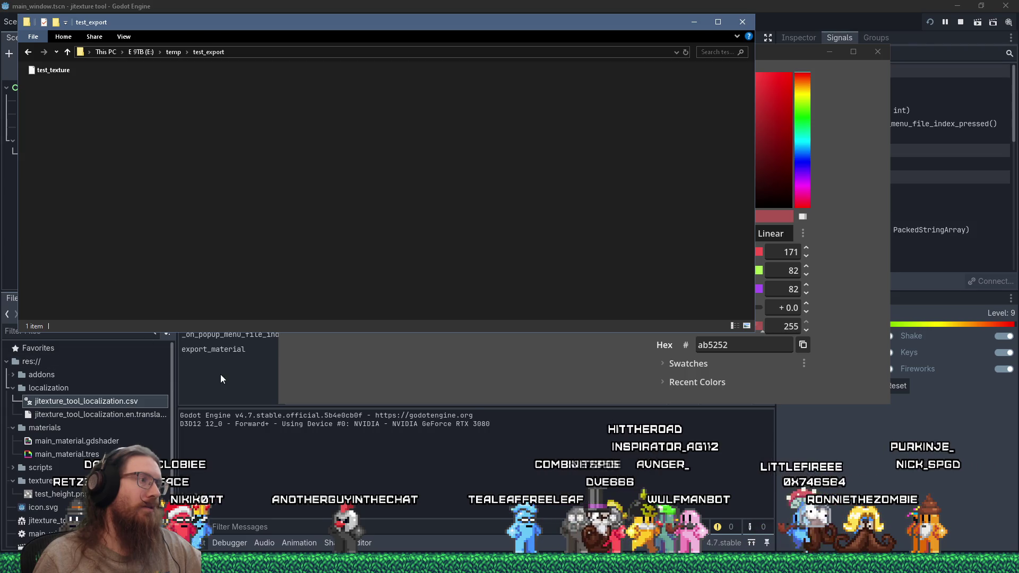
{"action": "left_click", "coordinate": [221, 374]}
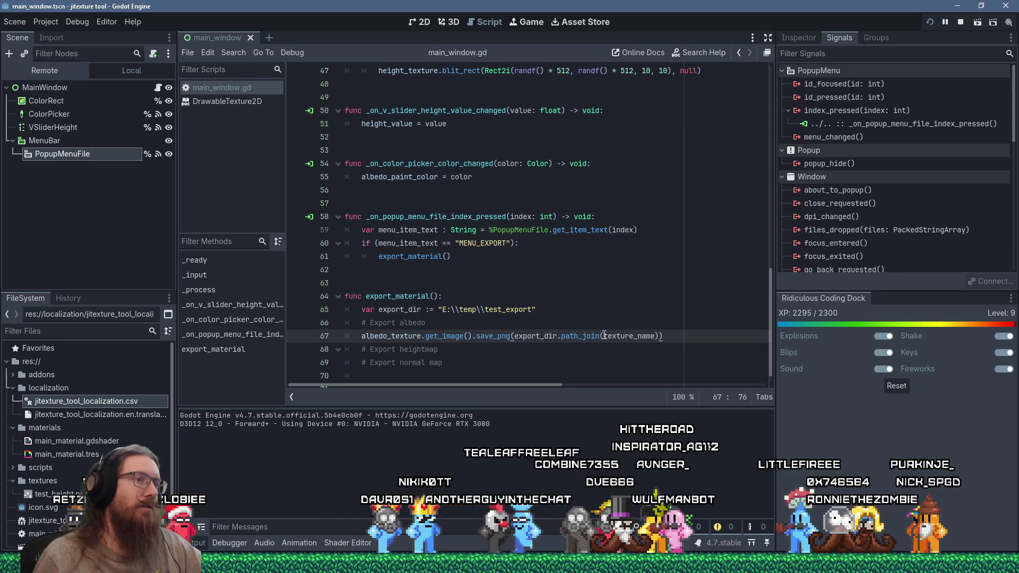
Pass str(texture_name, ".png") to path_join, add the closing parenthesis, and save.
{"action": "type", "text": "str("}
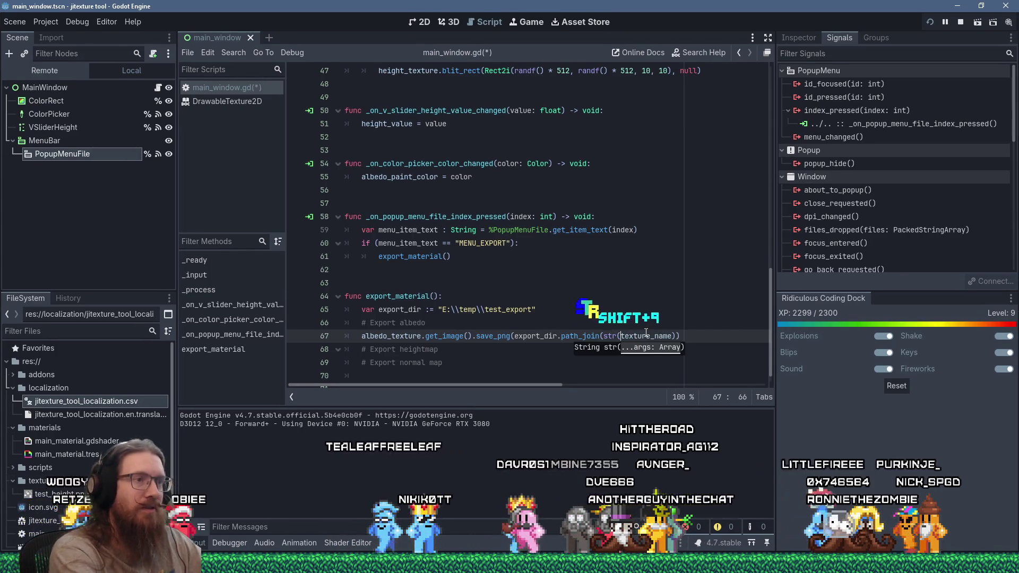
{"action": "key", "text": "ctrl+Right"}
{"action": "type", "text": ", "}
{"action": "type", "text": "\".png\""}
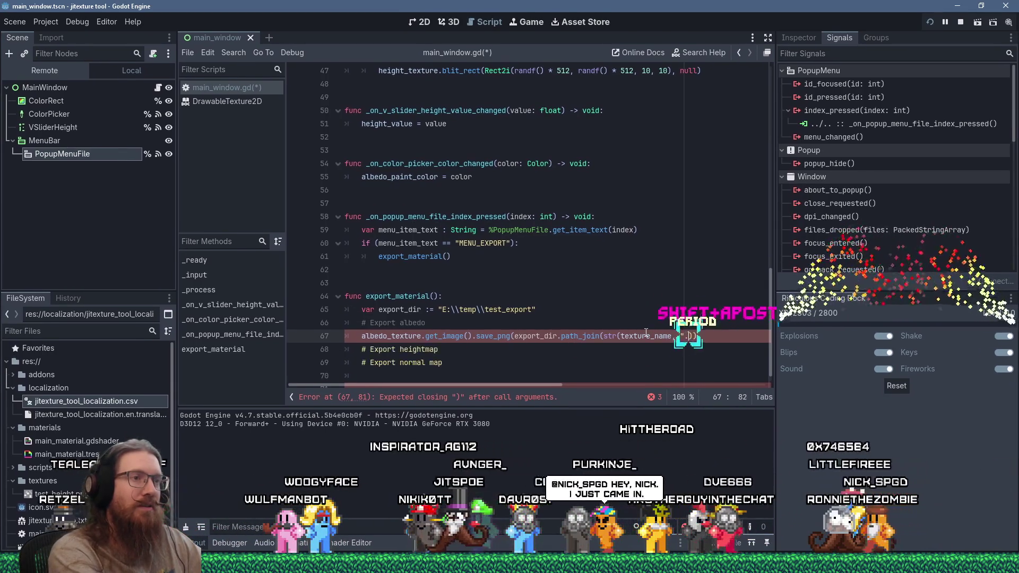
{"action": "key", "text": "ctrl+s"}
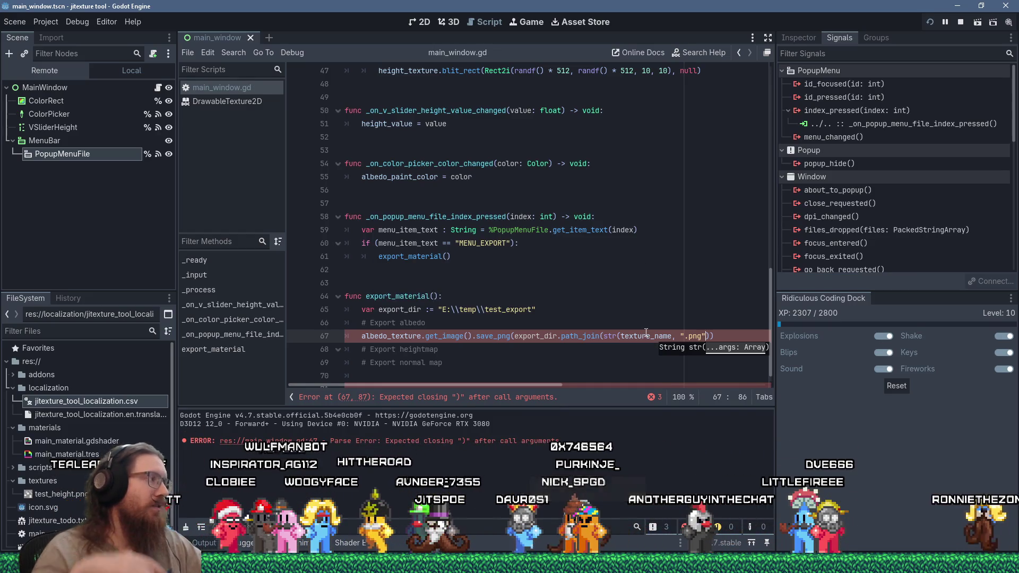
{"action": "left_click", "coordinate": [675, 314]}
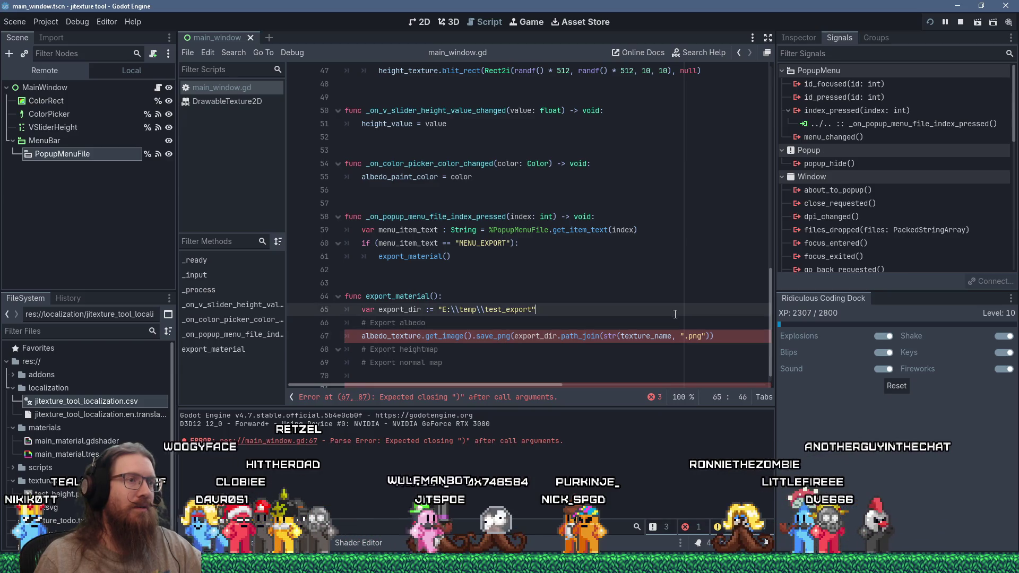
{"action": "left_click", "coordinate": [711, 336]}
{"action": "type", "text": ")"}
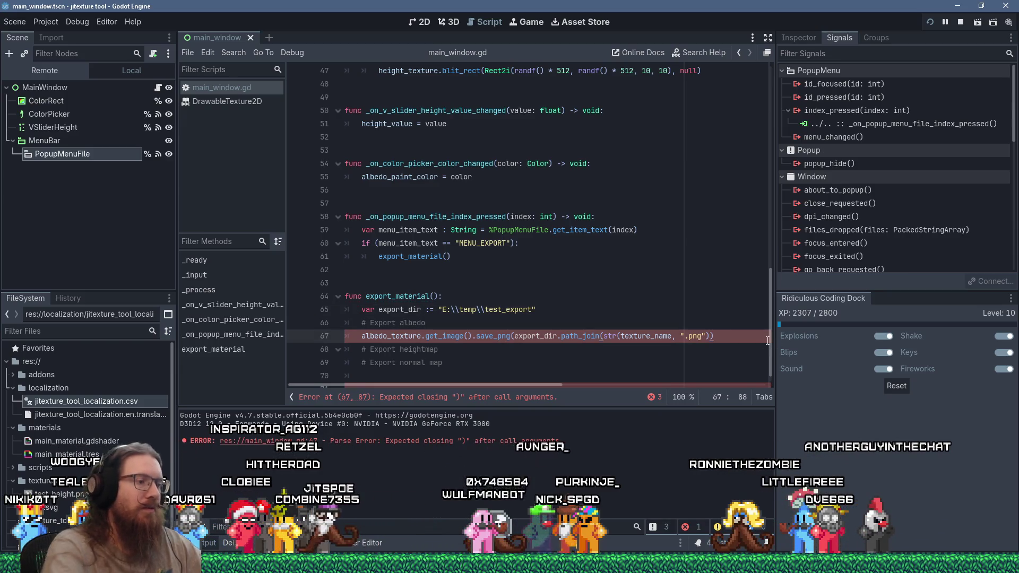
{"action": "key", "text": "ctrl+s"}
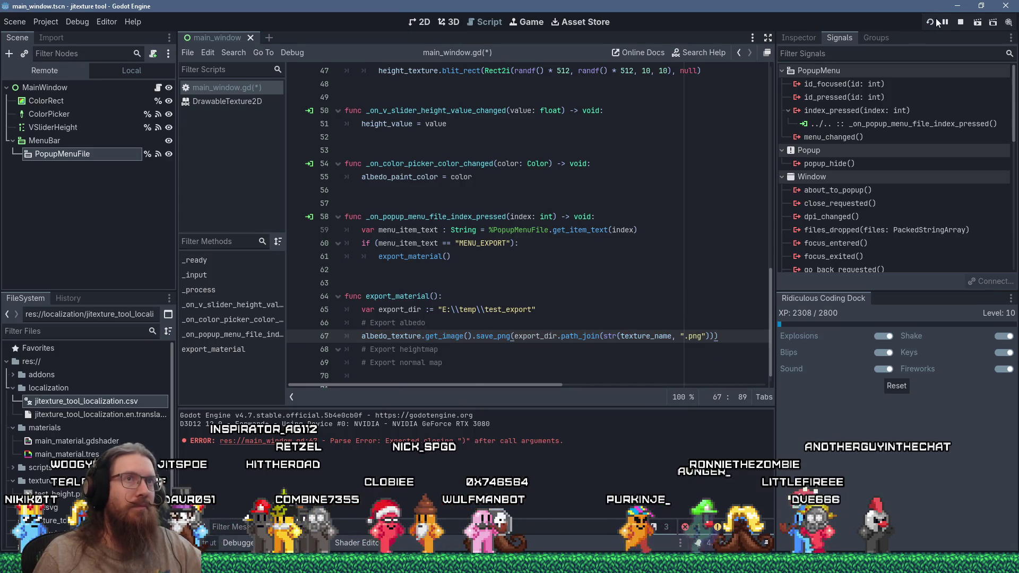
Run the tool with F5, paint red strokes, pick green, and export the texture.
{"action": "key", "text": "F5"}
{"action": "left_click_drag", "start_coordinate": [291, 162], "coordinate": [313, 236]}
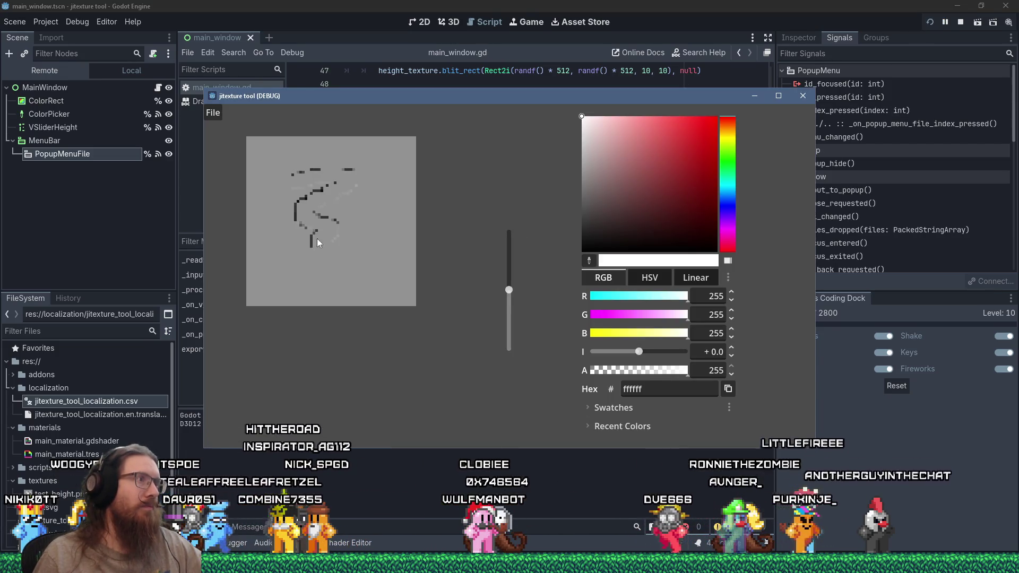
{"action": "left_click", "coordinate": [658, 169]}
{"action": "left_click", "coordinate": [679, 159]}
{"action": "left_click_drag", "start_coordinate": [374, 176], "coordinate": [307, 263]}
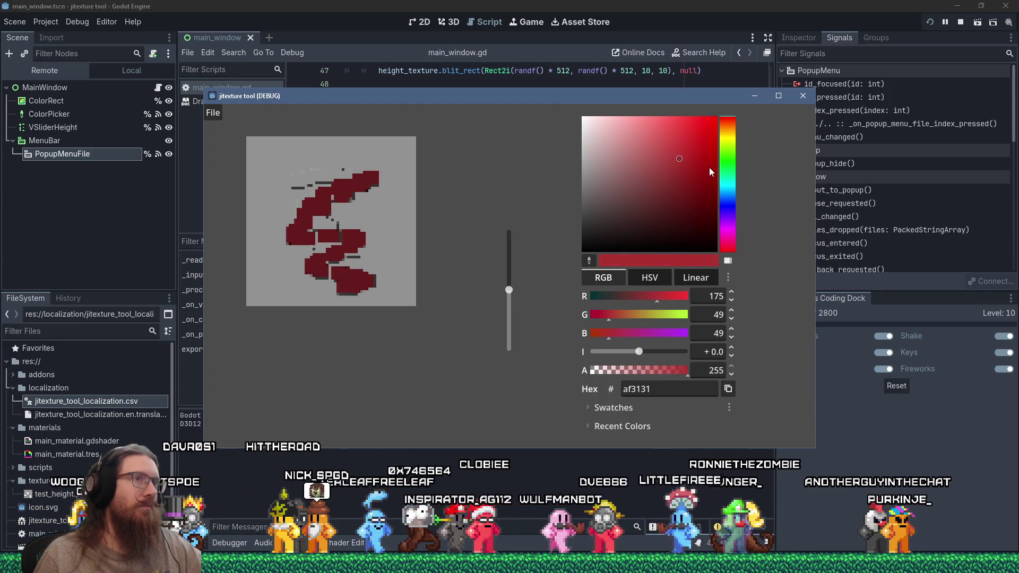
{"action": "left_click", "coordinate": [727, 150]}
{"action": "left_click", "coordinate": [213, 113]}
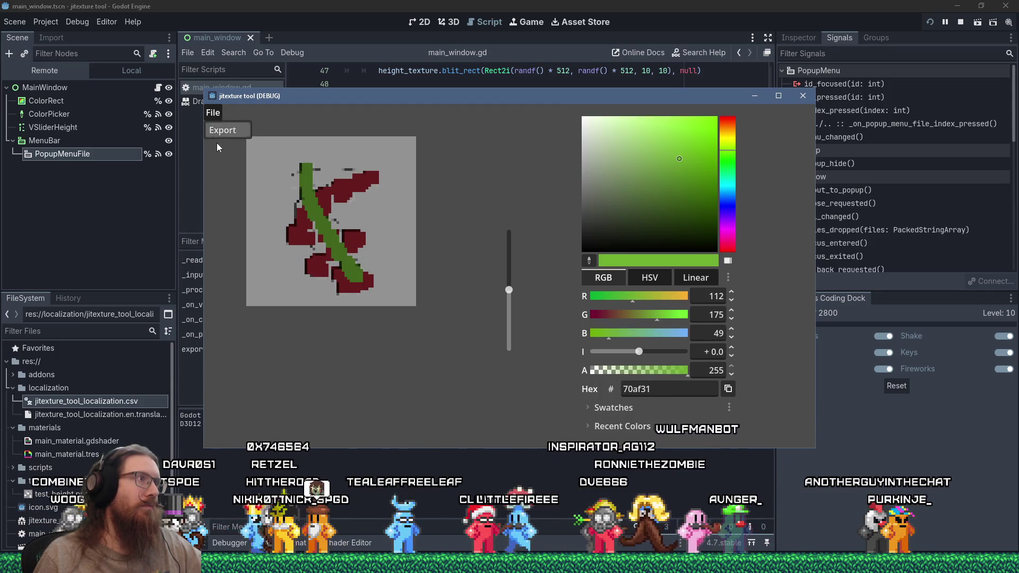
{"action": "left_click", "coordinate": [222, 129]}
Open test_texture.png from test_export in the image viewer to check the painting.
{"action": "key", "text": "alt+Tab"}
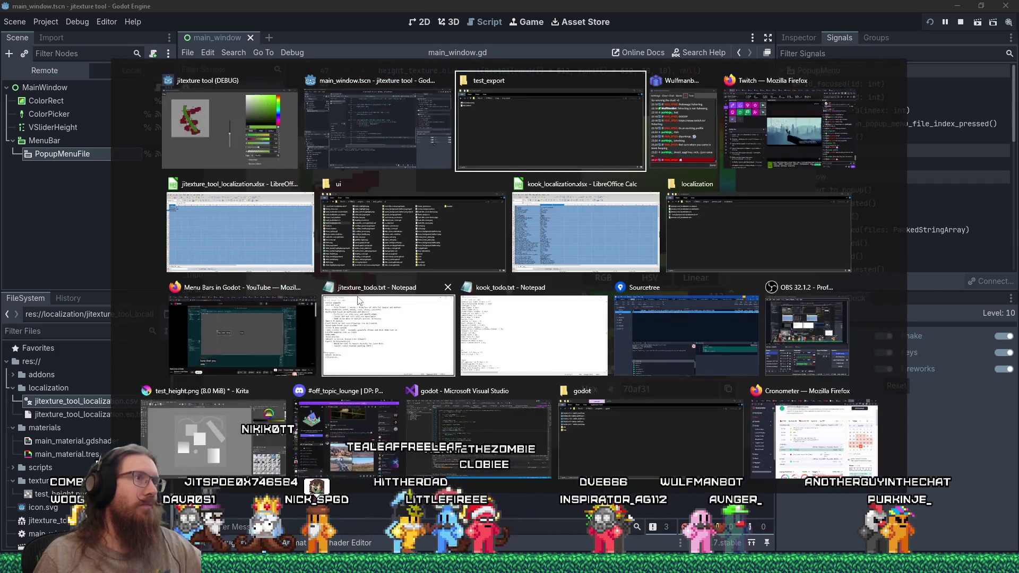
{"action": "left_click", "coordinate": [70, 73]}
{"action": "double_click", "coordinate": [70, 75]}
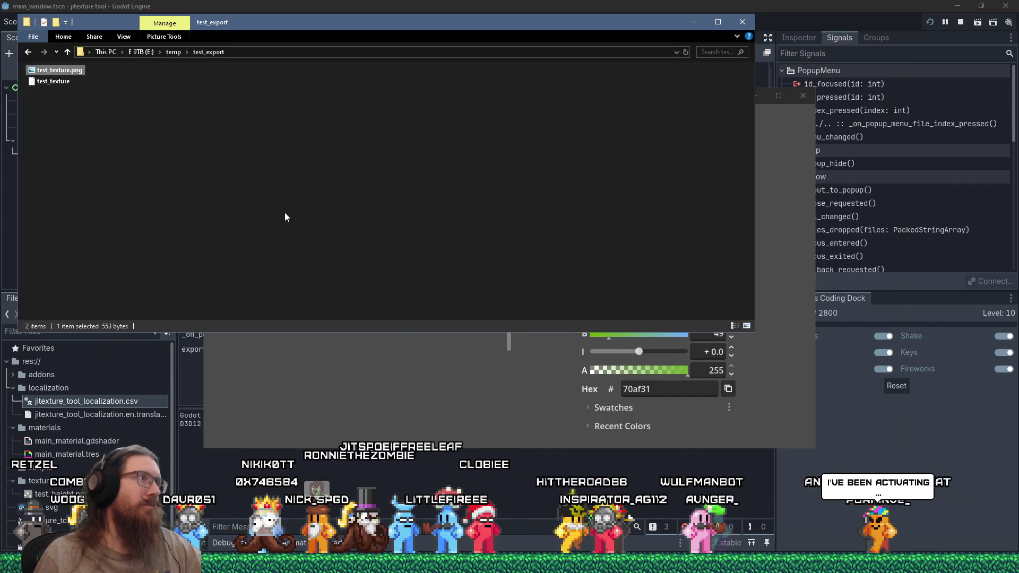
{"action": "scroll", "coordinate": [552, 303], "scroll_direction": "up", "scroll_amount": 3}
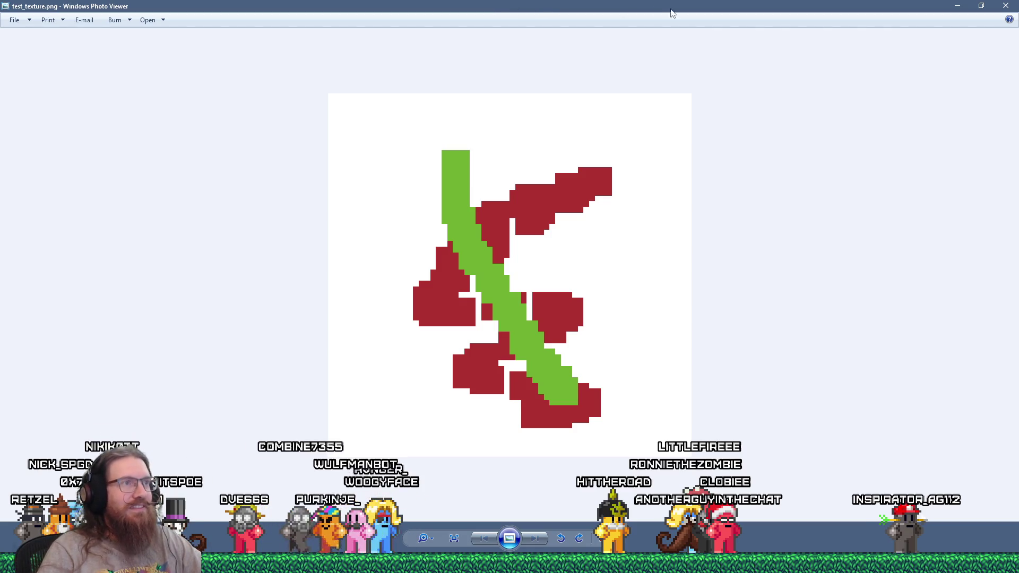
{"action": "left_click", "coordinate": [1005, 6]}
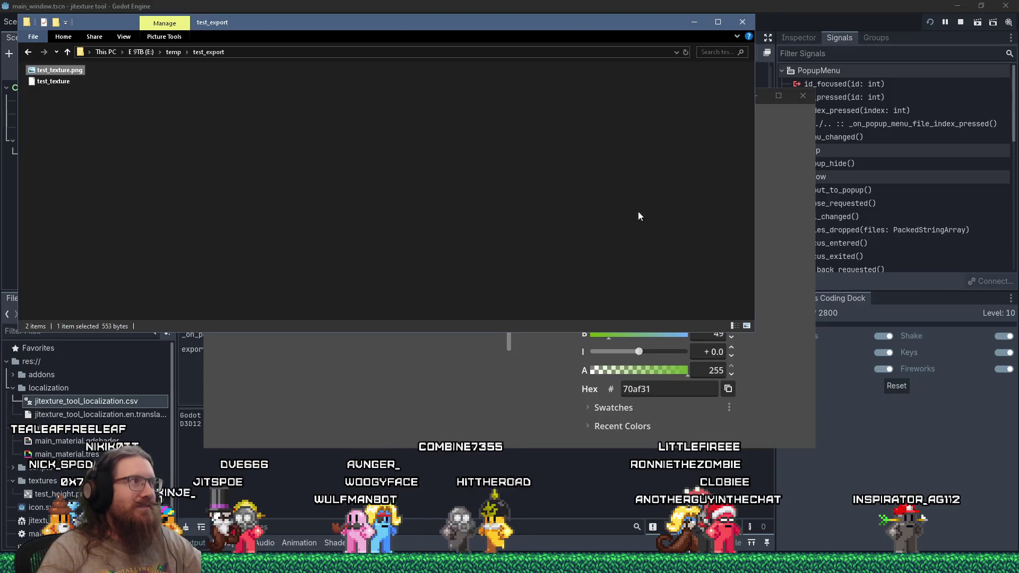
{"action": "mouse_move", "coordinate": [480, 29]}
{"action": "left_mouse_down"}
{"action": "mouse_move", "coordinate": [523, 74]}
{"action": "mouse_move", "coordinate": [587, 183]}
{"action": "left_mouse_up"}
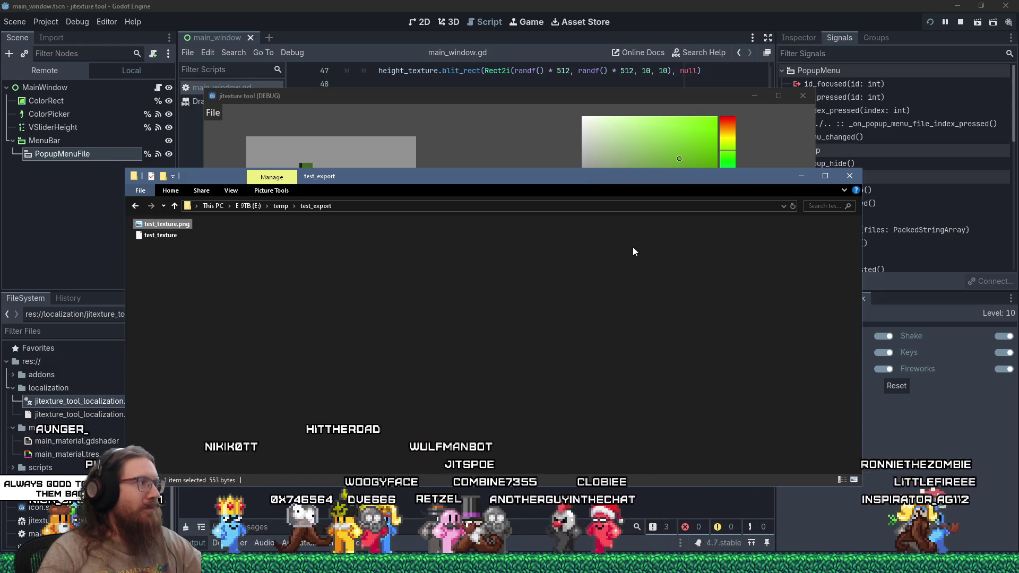
{"action": "key", "text": "alt+Tab"}
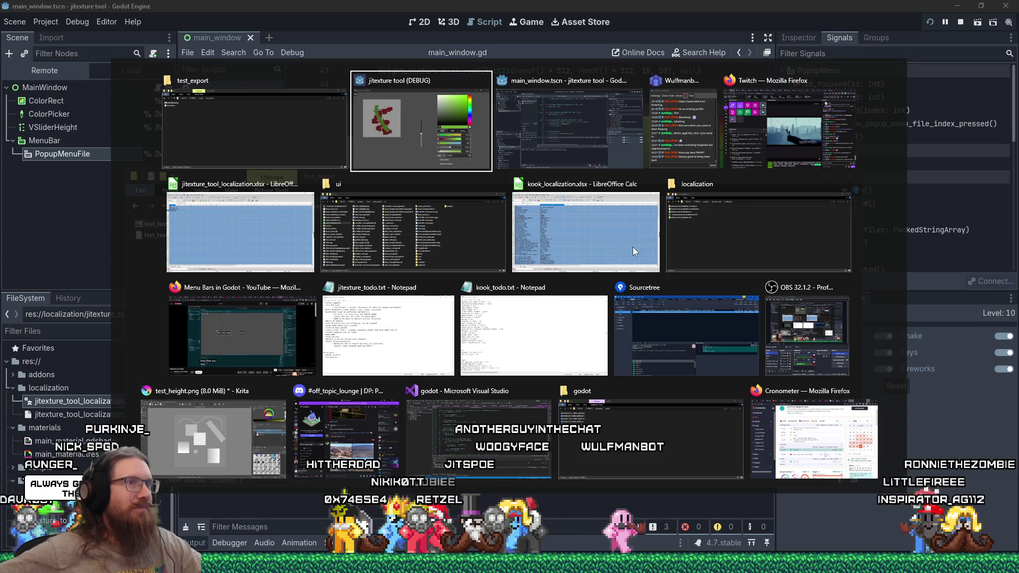
Return to the Godot editor with the caret at the heightmap comment line.
{"action": "key", "text": "alt+Tab"}
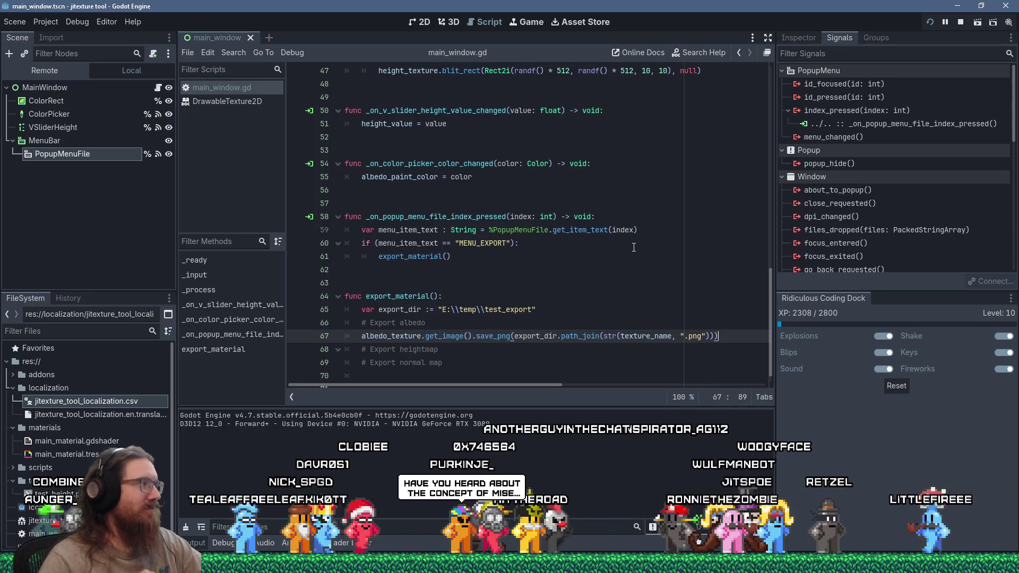
{"action": "key", "text": "Down"}
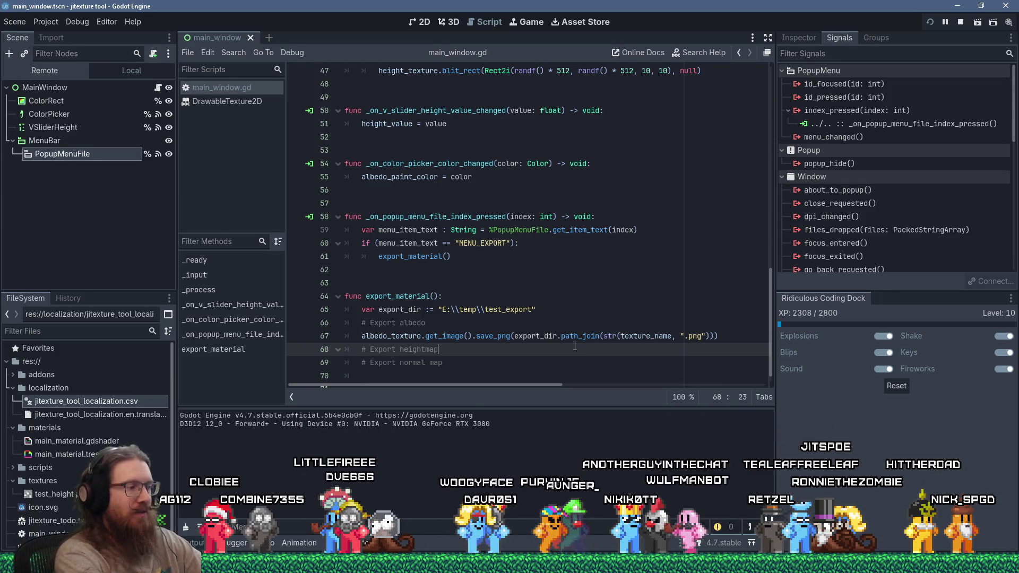
Add notes '# Needs to be resized' and 'Can we convert the black and white' under the heightmap comment.
{"action": "key", "text": "Return"}
{"action": "type", "text": "# Needs "}
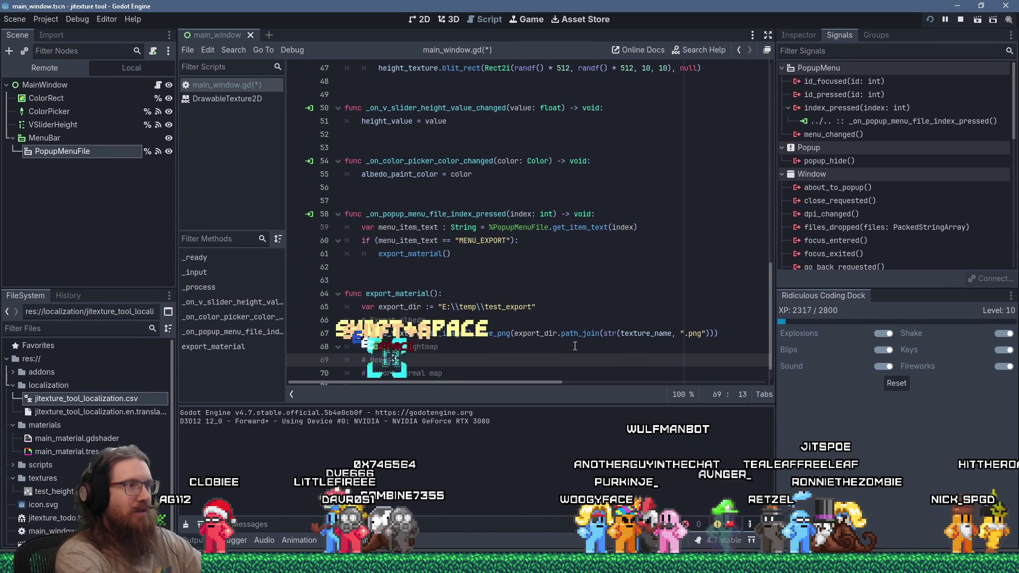
{"action": "type", "text": "to be resized."}
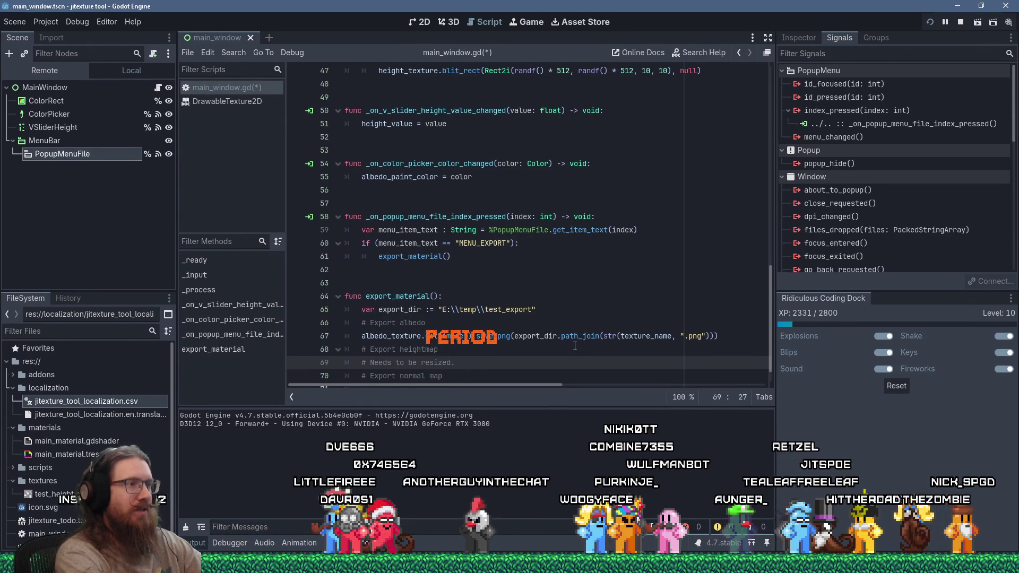
{"action": "key", "text": "Return"}
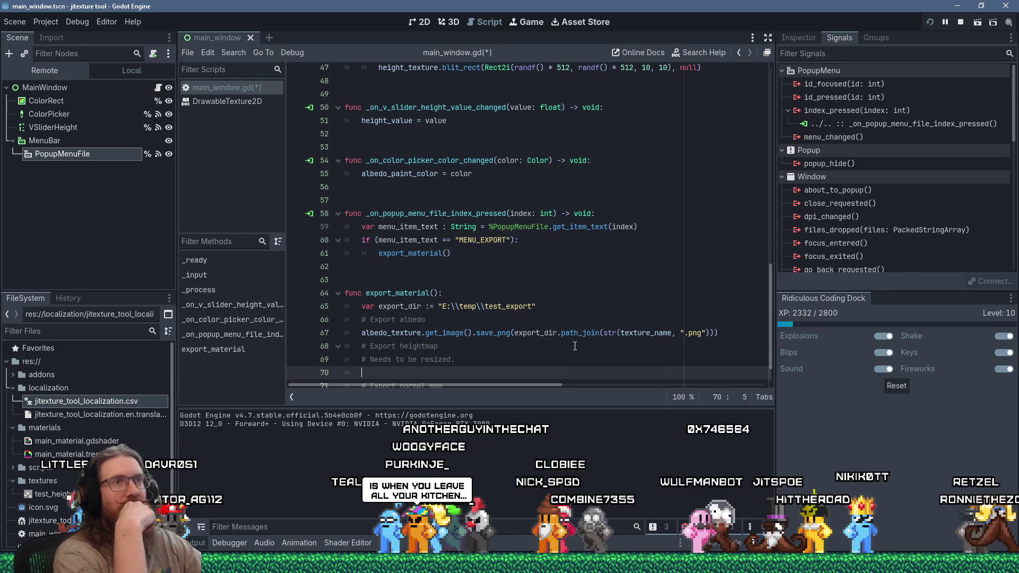
{"action": "key", "text": "Up"}
{"action": "key", "text": "End"}
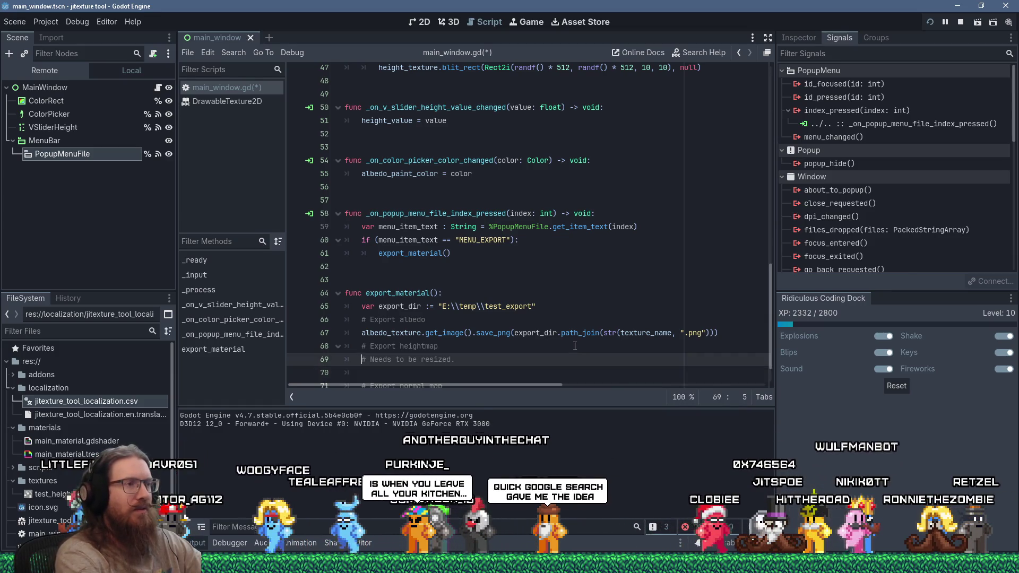
{"action": "key", "text": "Return"}
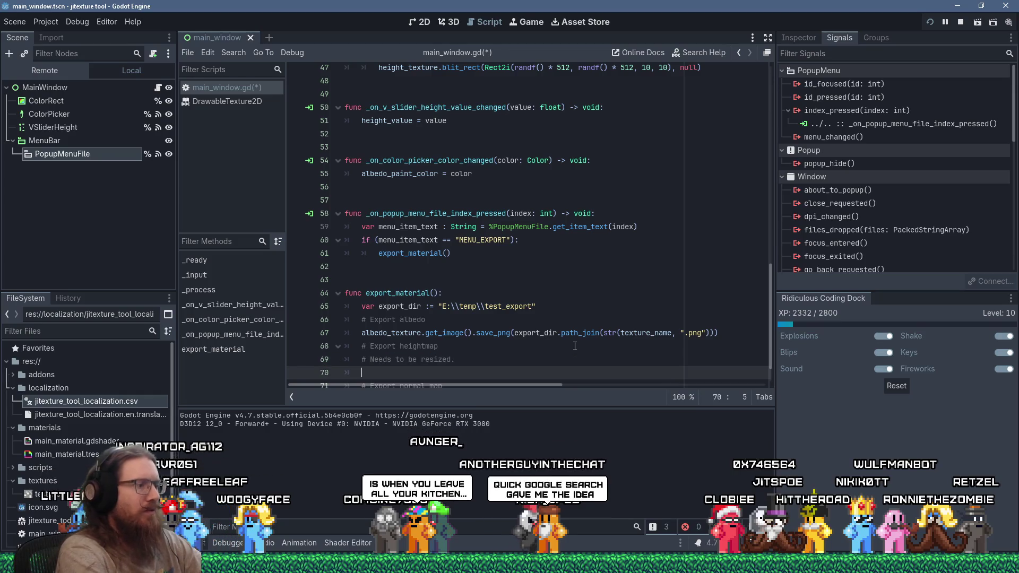
{"action": "type", "text": "#Can we convert the"}
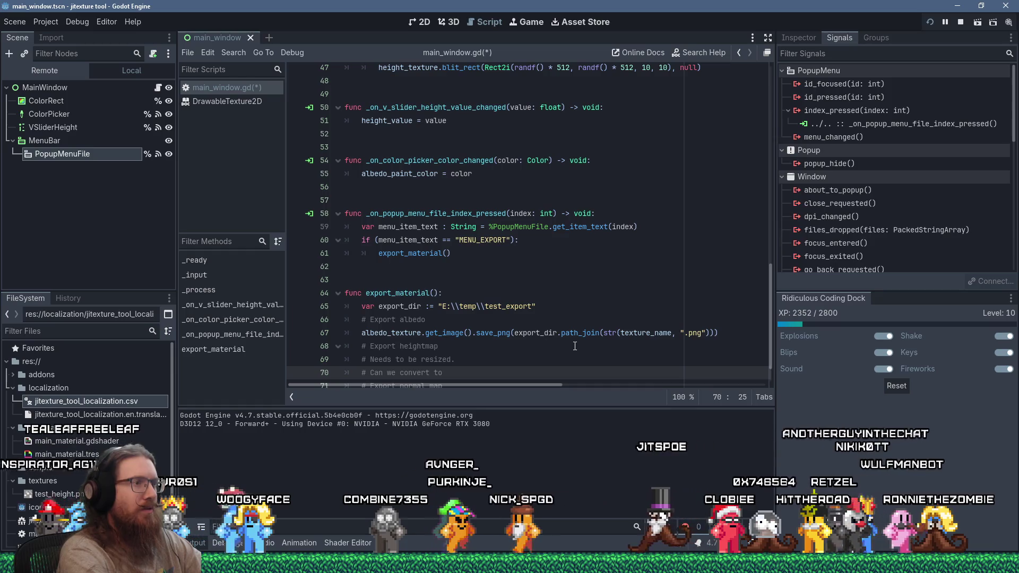
{"action": "type", "text": " black and white?"}
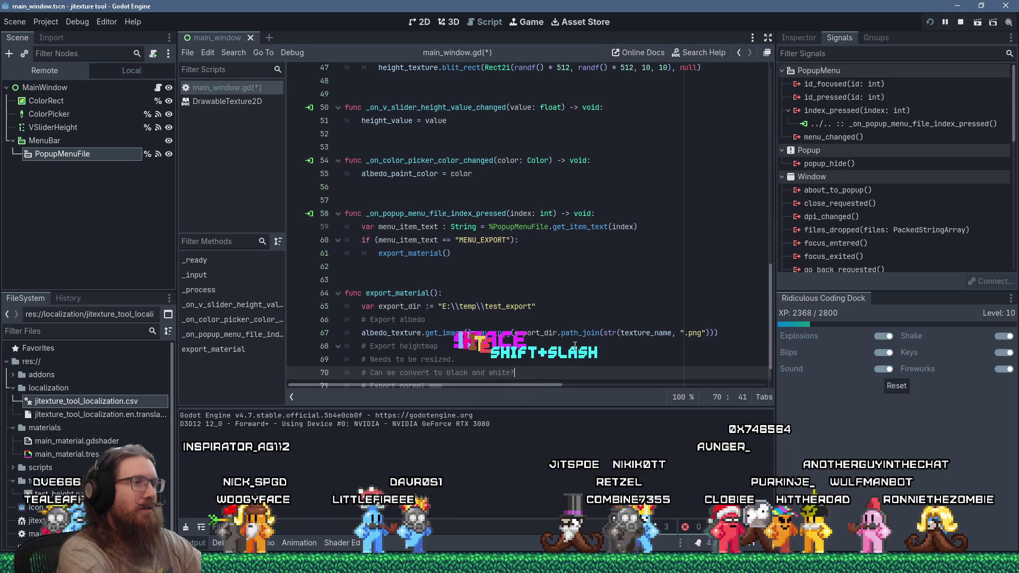
{"action": "key", "text": "Return"}
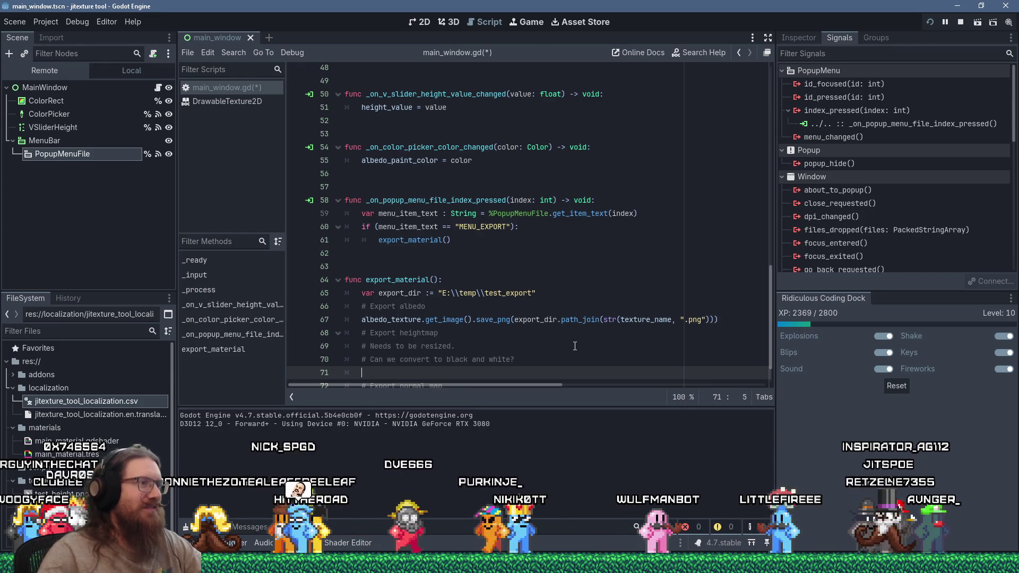
{"action": "scroll", "coordinate": [575, 346], "scroll_direction": "down", "scroll_amount": 1}
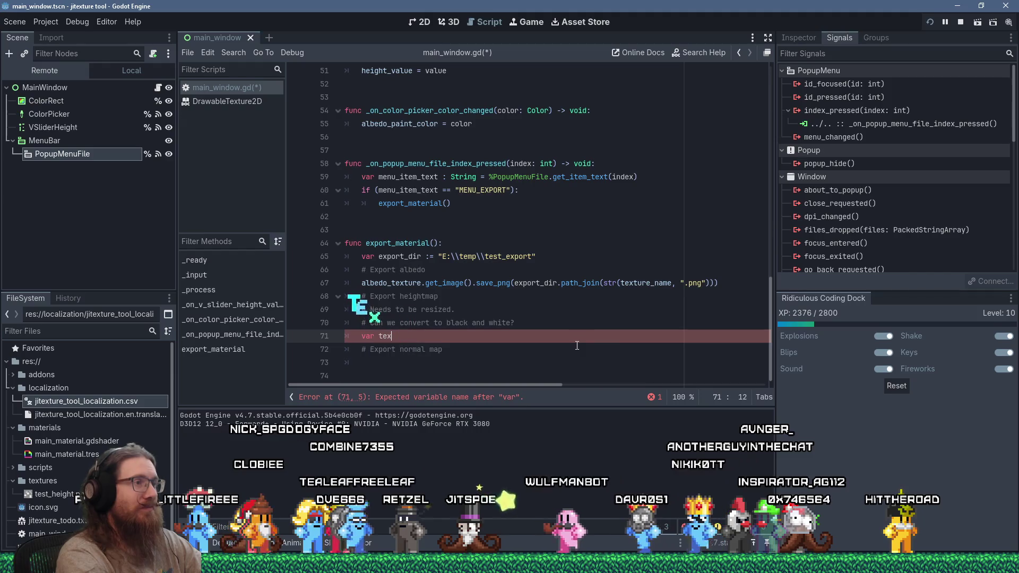
Declare height_texture_image := height_texture.get_image() on line 71.
{"action": "key", "text": "BackSpace"}
{"action": "key", "text": "BackSpace"}
{"action": "key", "text": "BackSpace"}
{"action": "type", "text": "height"}
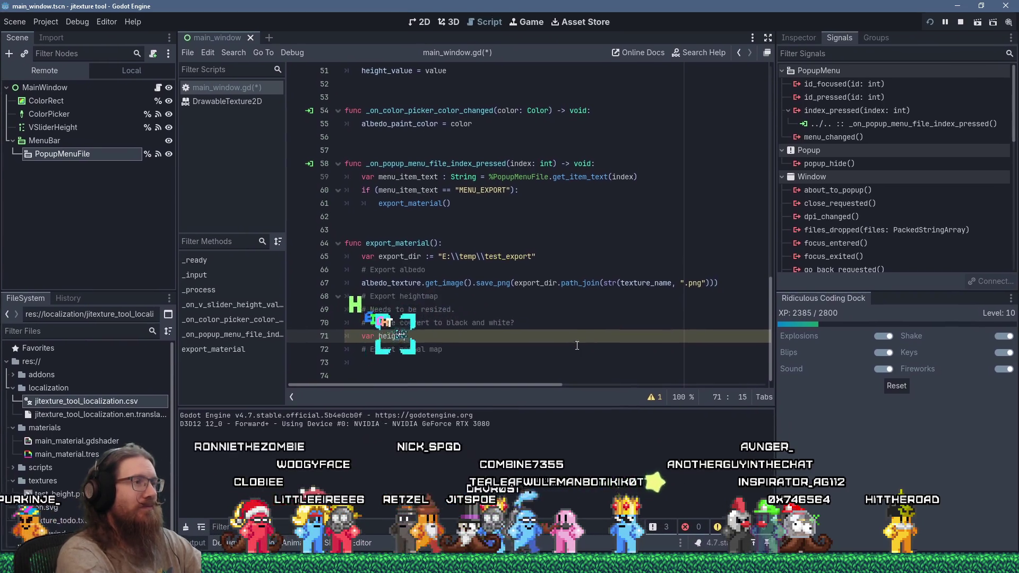
{"action": "type", "text": "_texture :"}
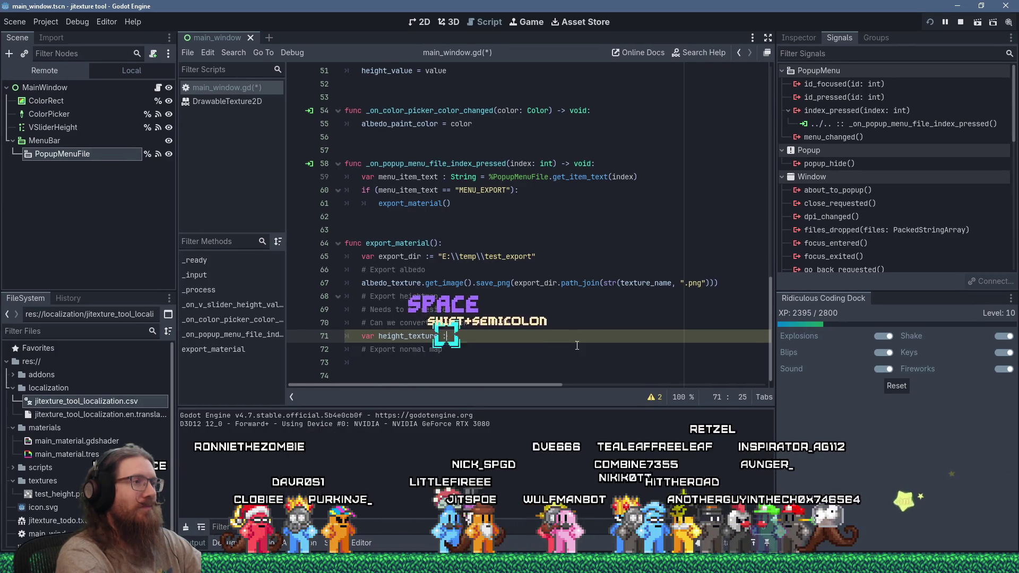
{"action": "key", "text": "BackSpace"}
{"action": "key", "text": "BackSpace"}
{"action": "key", "text": "BackSpace"}
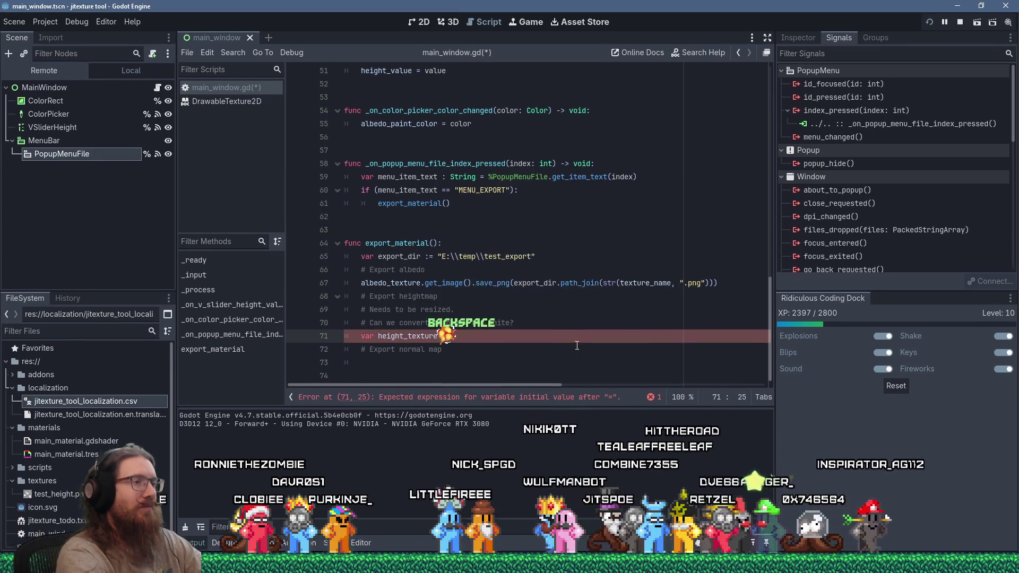
{"action": "type", "text": "_img"}
{"action": "key", "text": "BackSpace"}
{"action": "type", "text": "age := "}
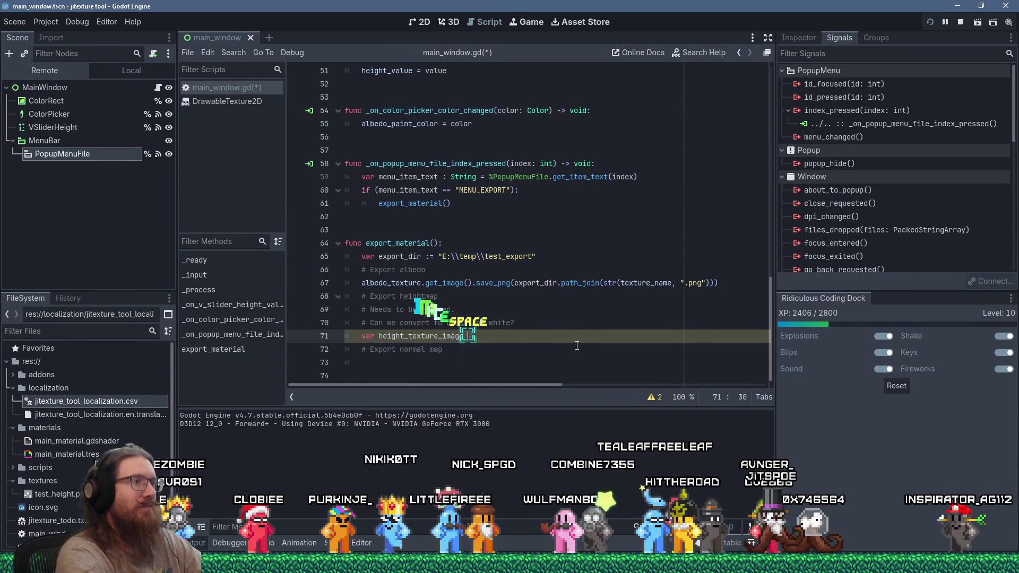
{"action": "type", "text": "height_"}
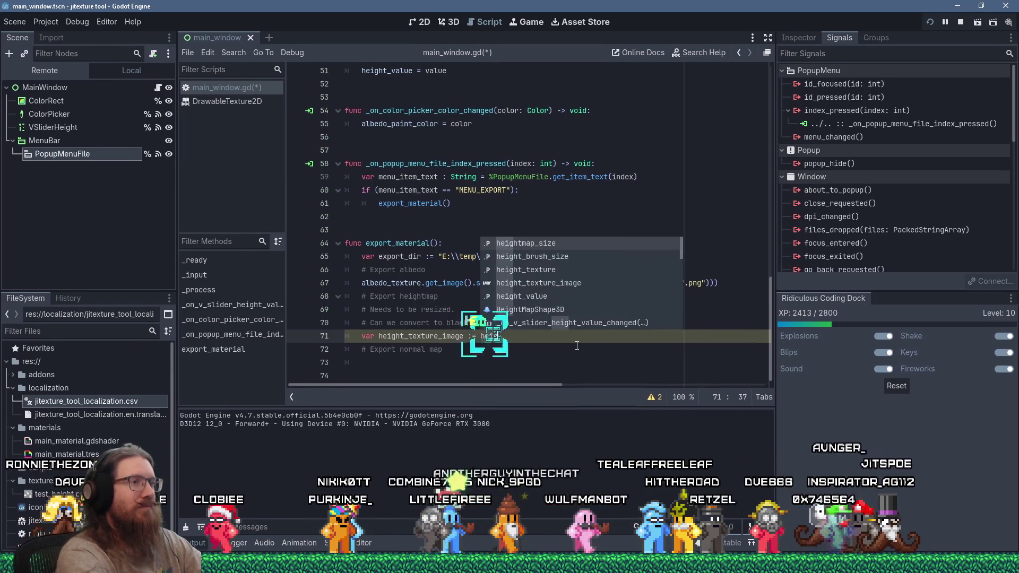
{"action": "type", "text": "texture"}
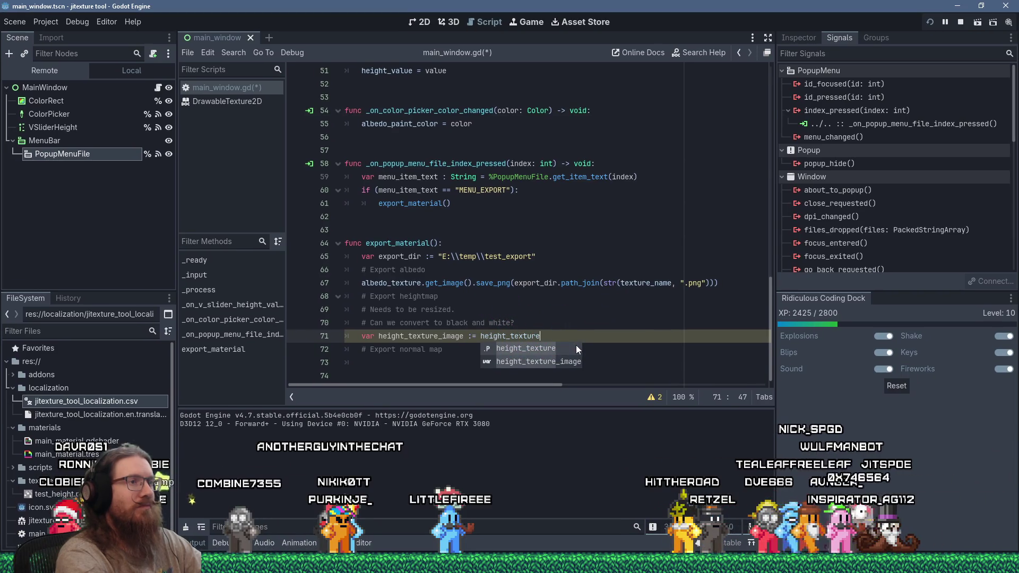
{"action": "type", "text": "."}
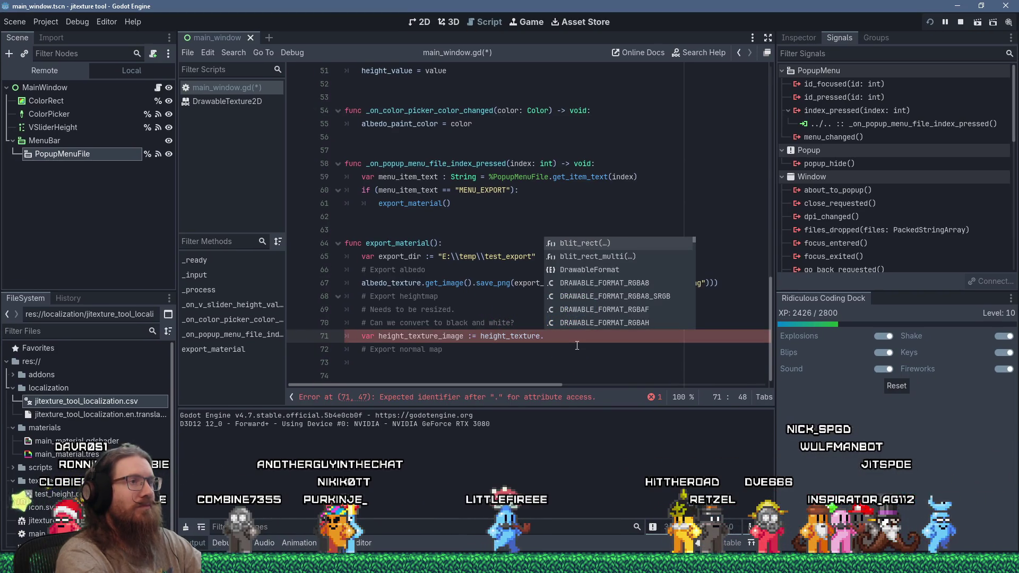
{"action": "type", "text": "get_image()"}
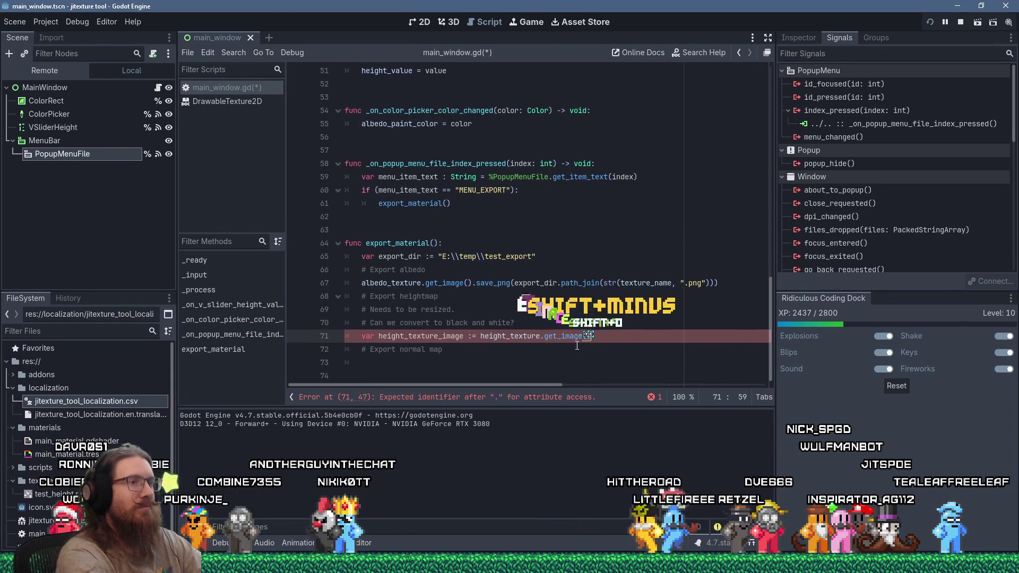
Start a height_texture_image.resize( call on the next line.
{"action": "key", "text": "Return"}
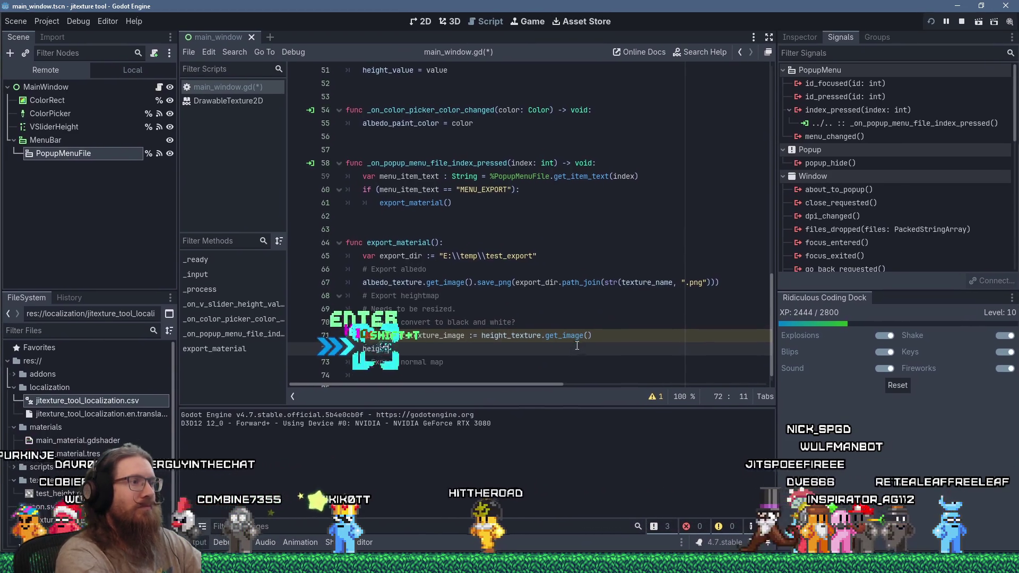
{"action": "type", "text": "t_texture_image."}
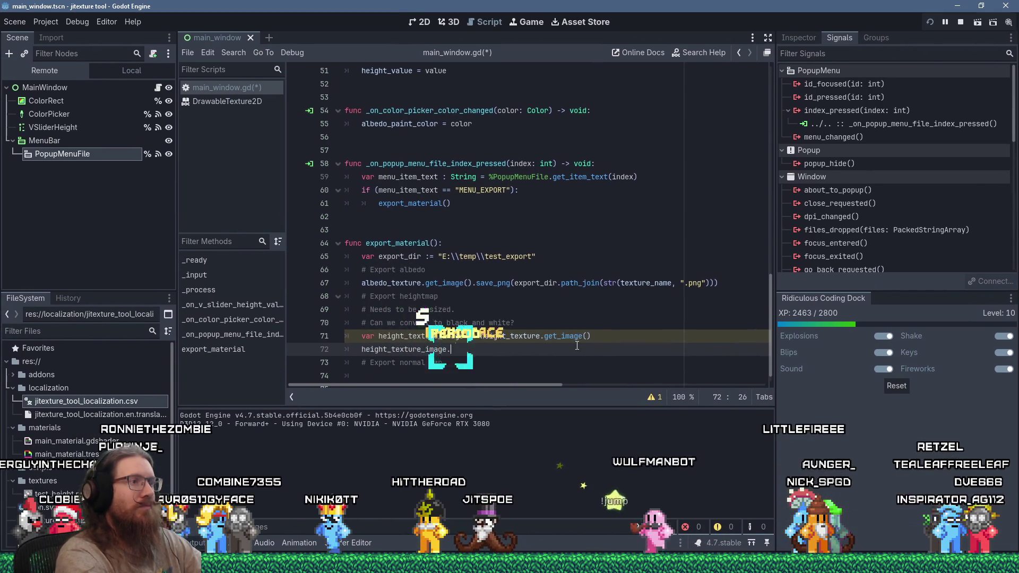
{"action": "type", "text": "res"}
{"action": "key", "text": "Return"}
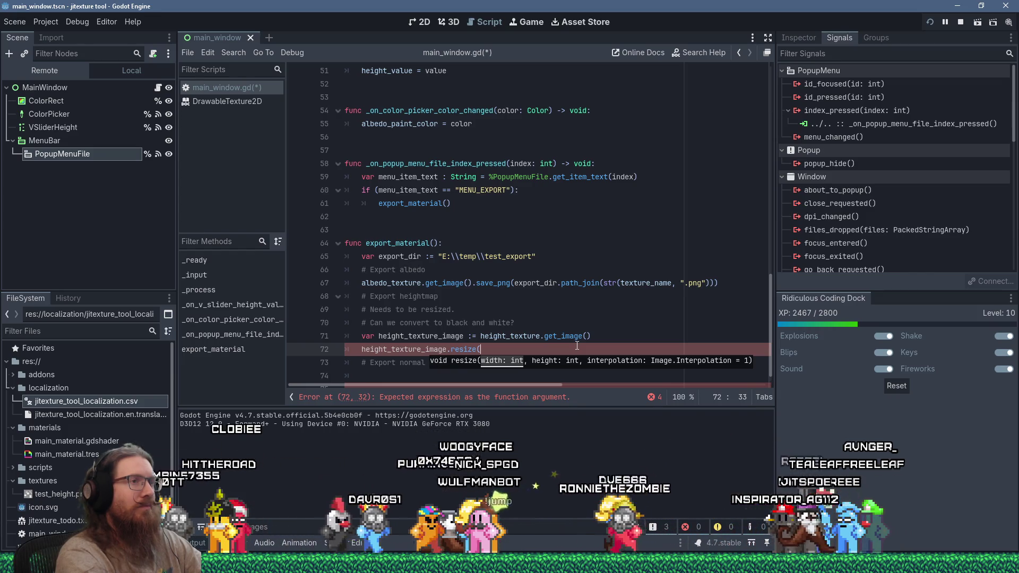
Resize to texture_size.x, texture_size.y with Image.INTERPOLATE_BILINEAR, then open the Image class help.
{"action": "type", "text": "image"}
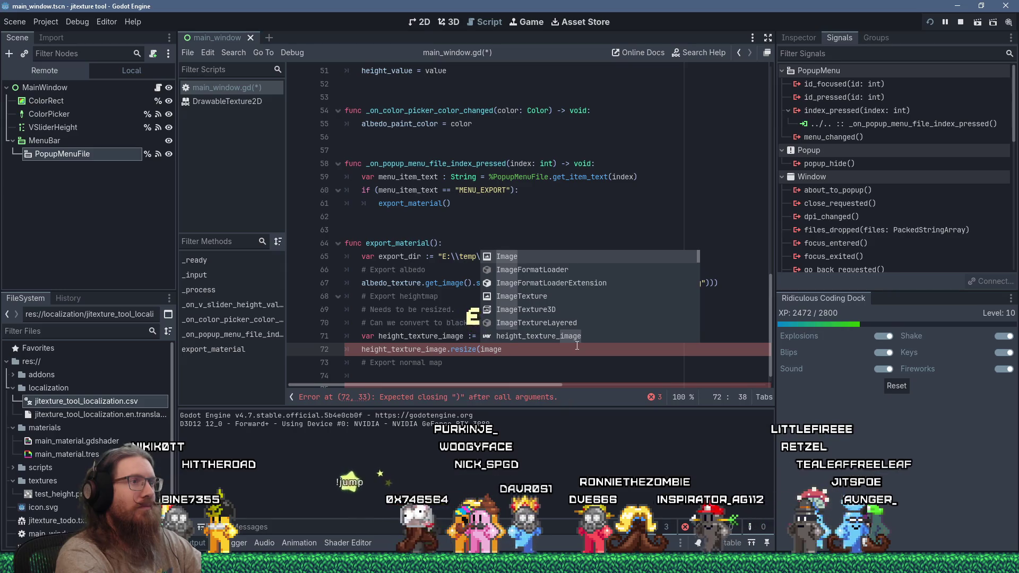
{"action": "type", "text": "_"}
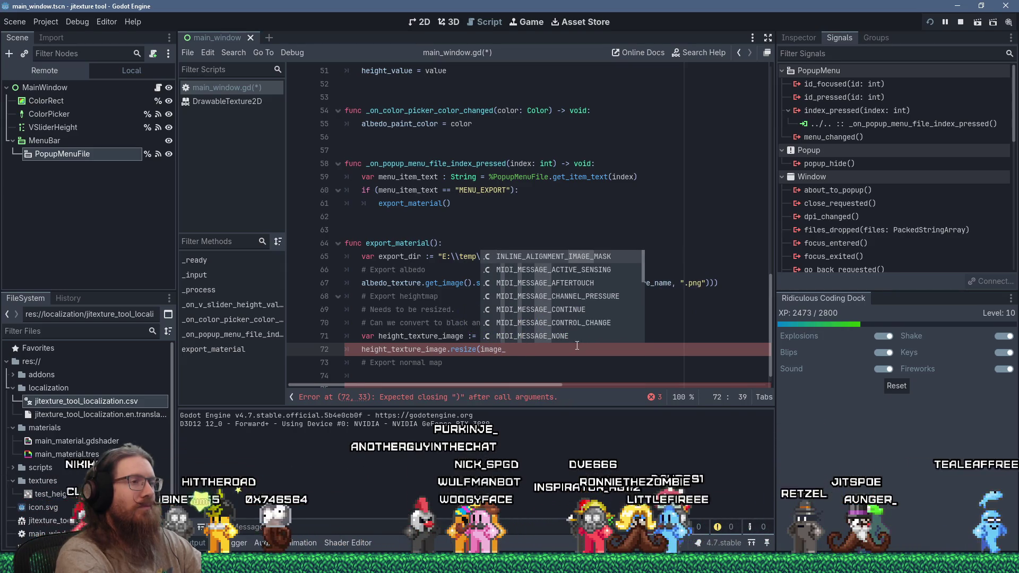
{"action": "type", "text": "size"}
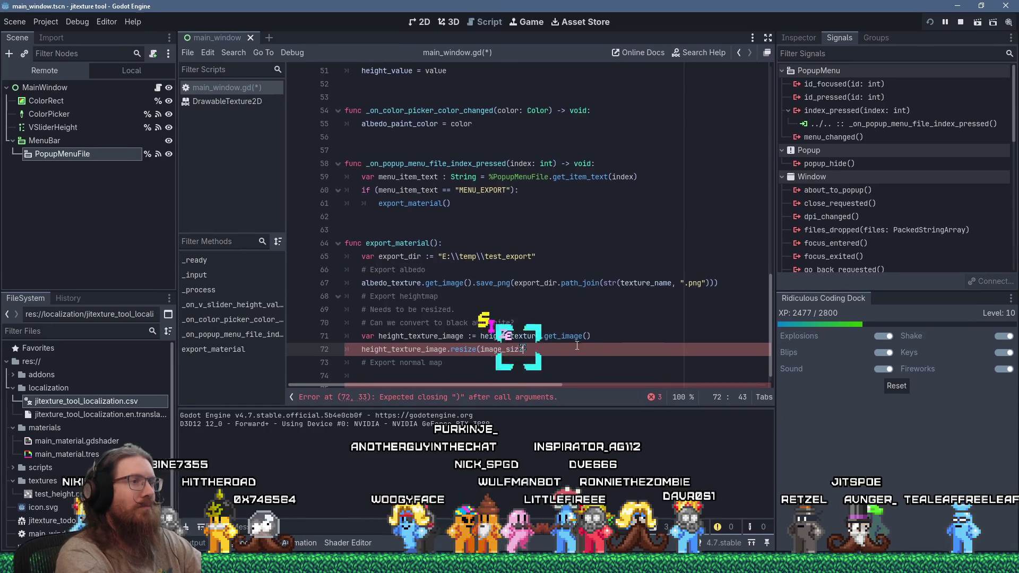
{"action": "scroll", "coordinate": [577, 345], "scroll_direction": "up", "scroll_amount": 15}
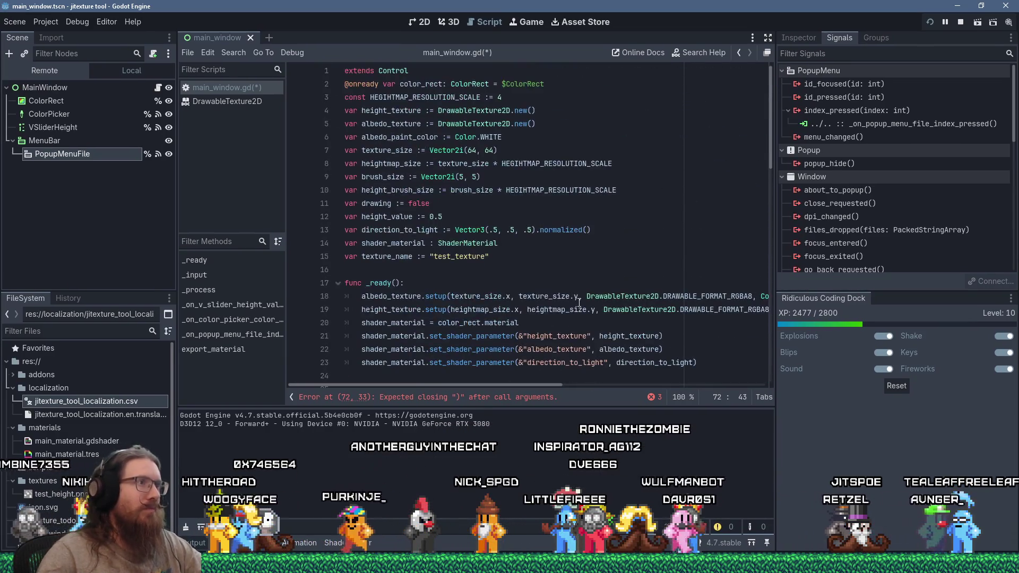
{"action": "scroll", "coordinate": [578, 302], "scroll_direction": "down", "scroll_amount": 15}
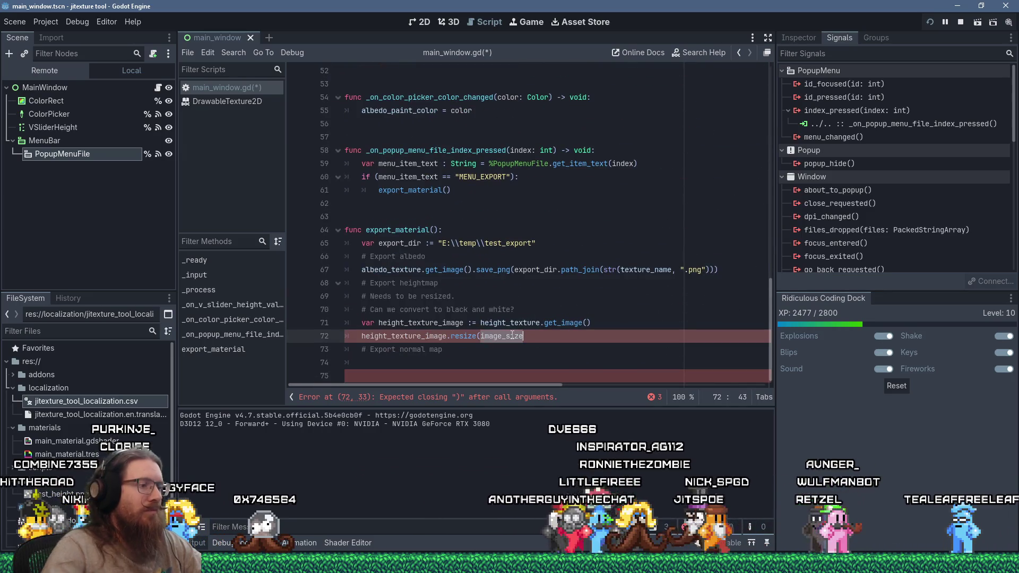
{"action": "type", "text": "texture_size.x, text"}
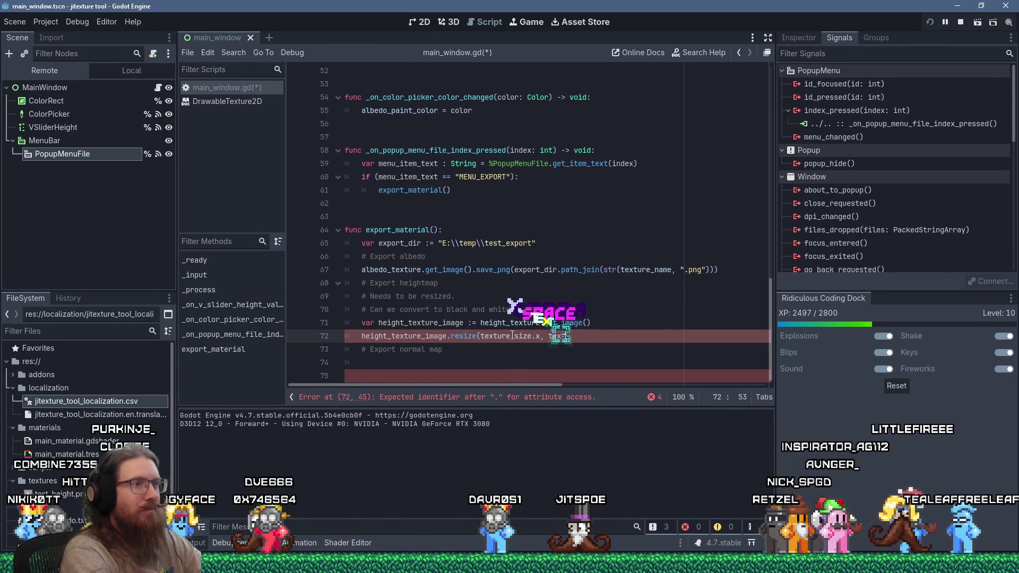
{"action": "type", "text": "ure_size.y"}
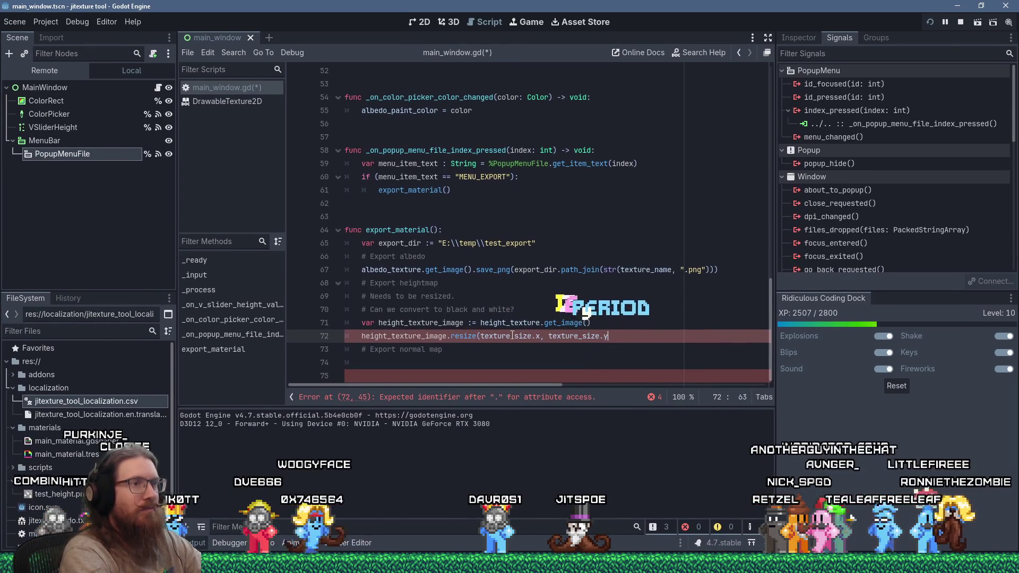
{"action": "type", "text": ","}
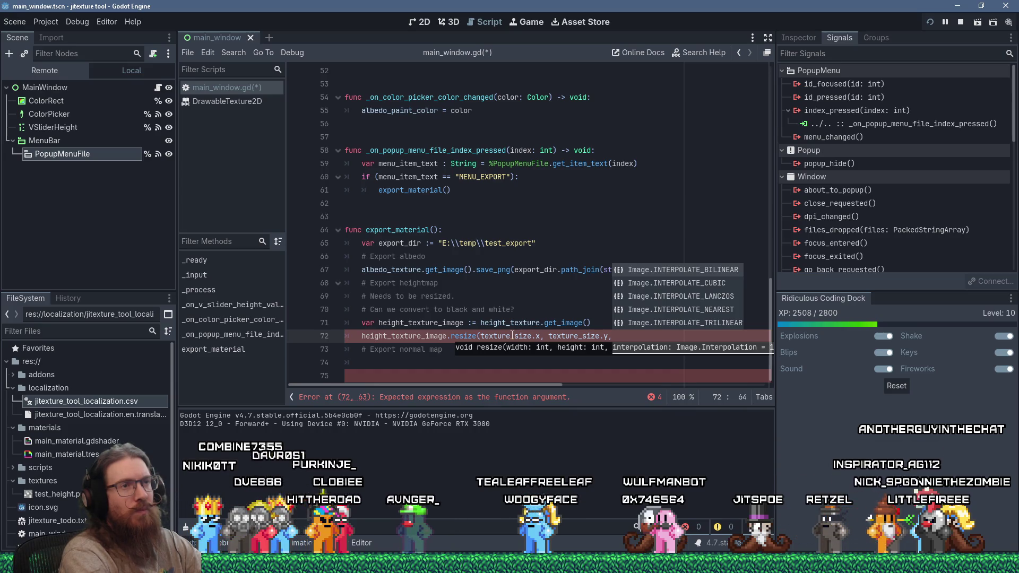
{"action": "key", "text": "Return"}
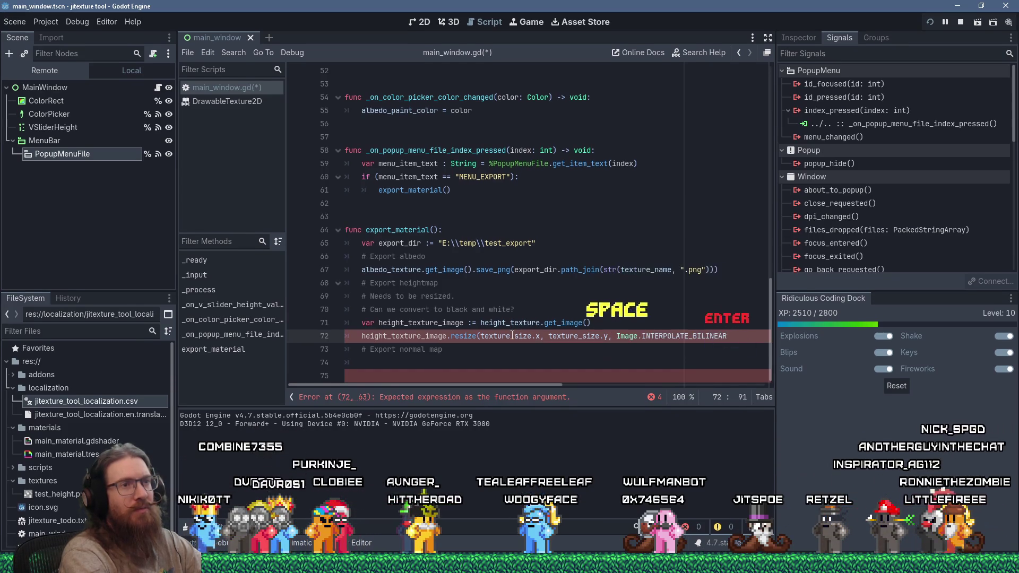
{"action": "key", "text": "shift+F1"}
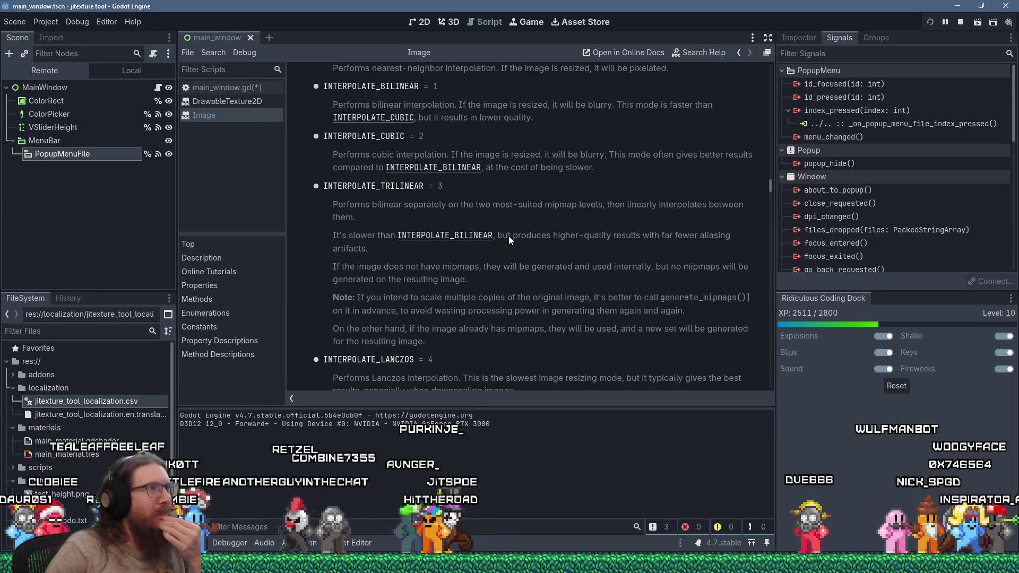
Read the Image class Interpolation modes, then return to main_window.gd.
{"action": "scroll", "coordinate": [508, 236], "scroll_direction": "up", "scroll_amount": 3}
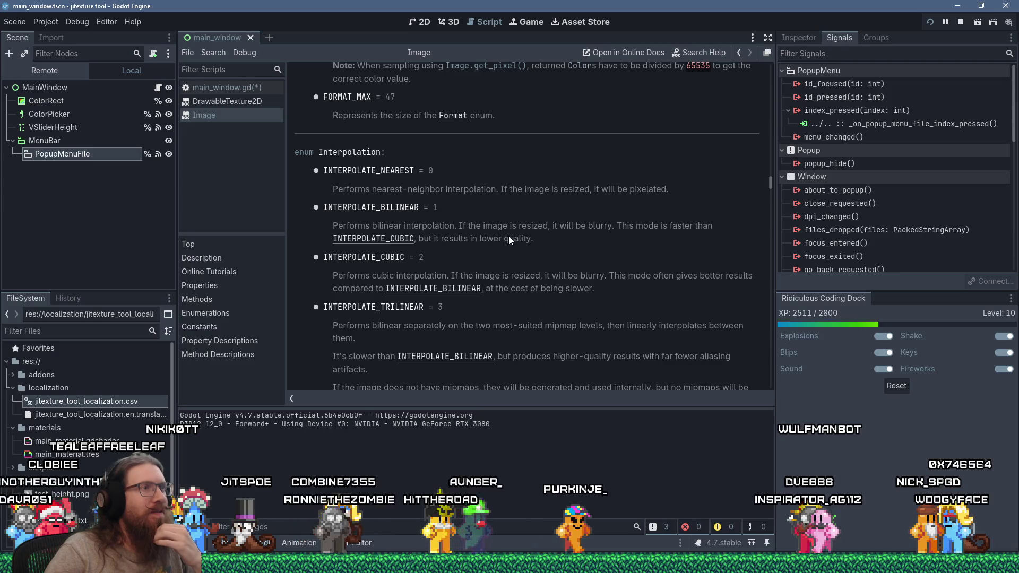
{"action": "scroll", "coordinate": [508, 236], "scroll_direction": "down", "scroll_amount": 4}
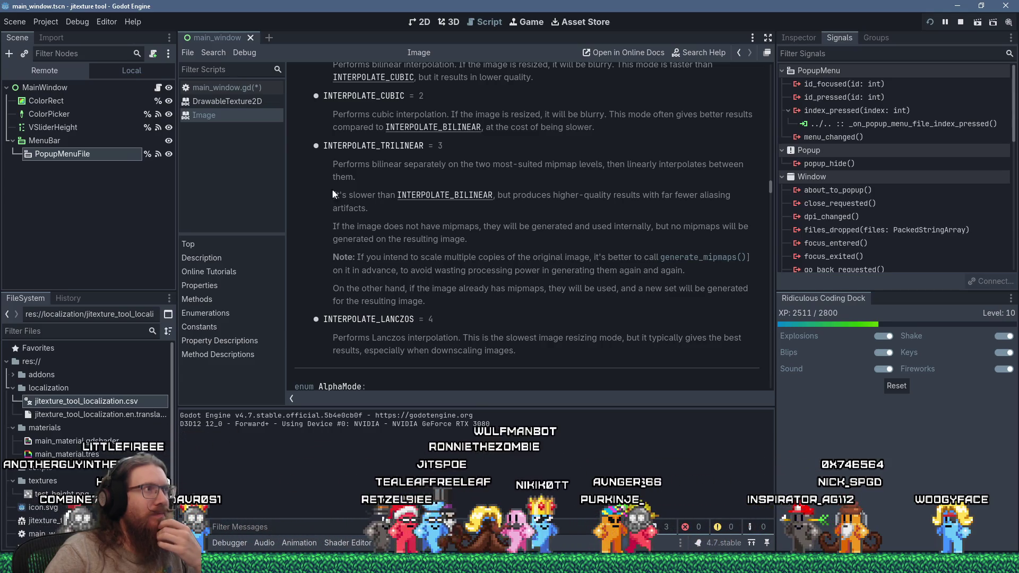
{"action": "left_click", "coordinate": [250, 91]}
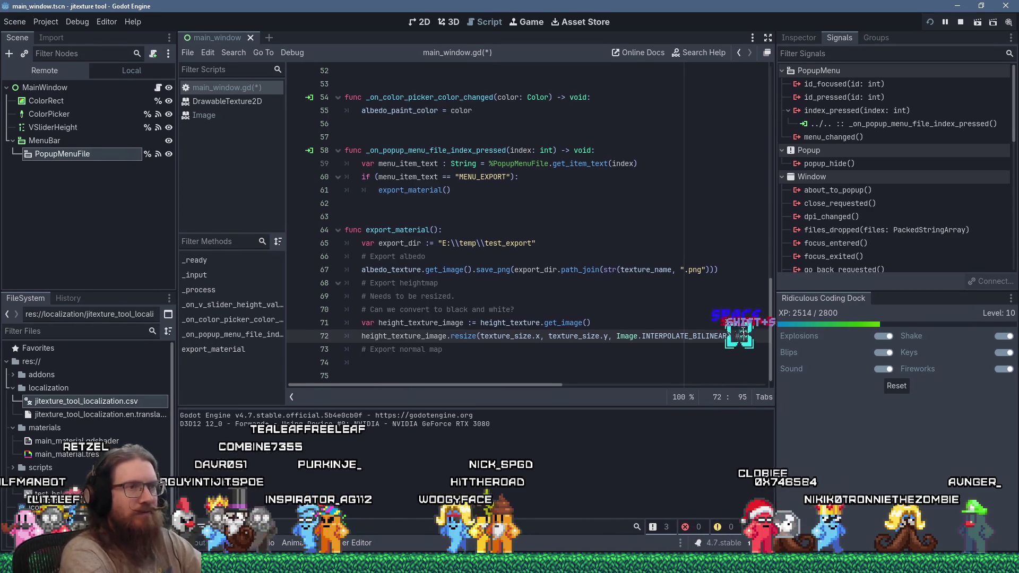
Comment on line 72 that the best resize method is uncertain, and add a blank line before '# Export normal map'.
{"action": "type", "text": "Not sure what "}
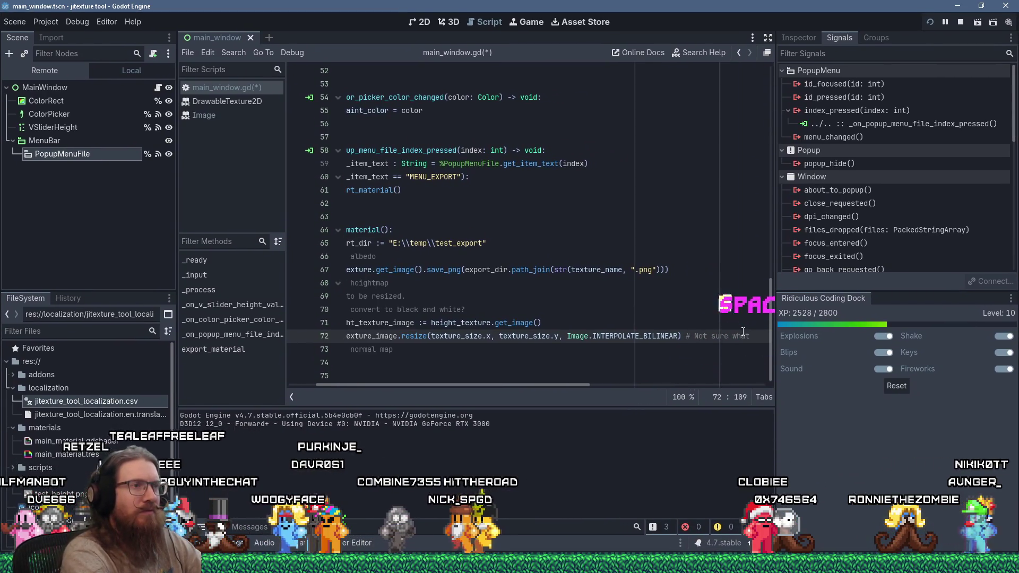
{"action": "type", "text": "resize method will"}
{"action": "type", "text": "hould use for bes"}
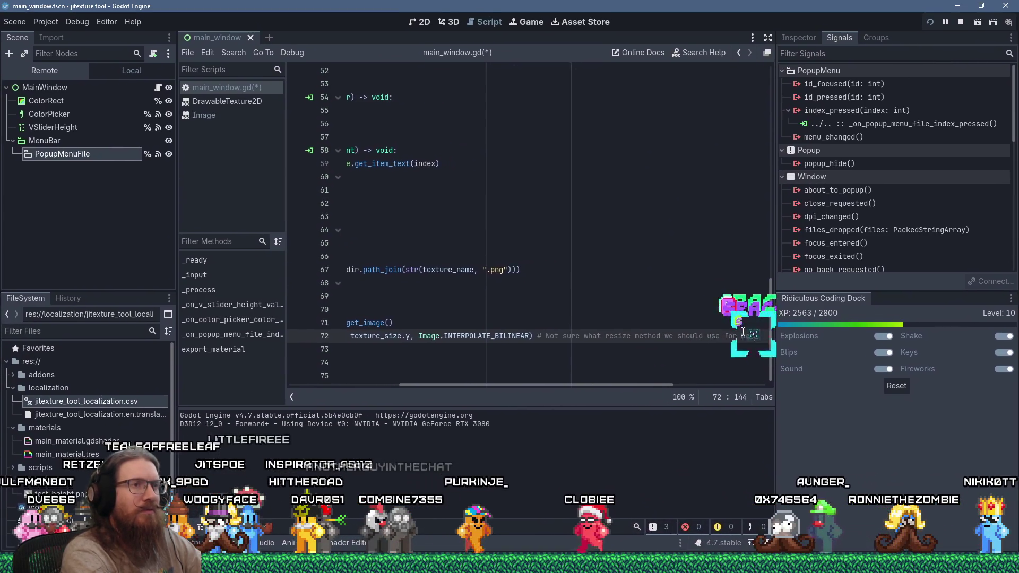
{"action": "type", "text": "t "}
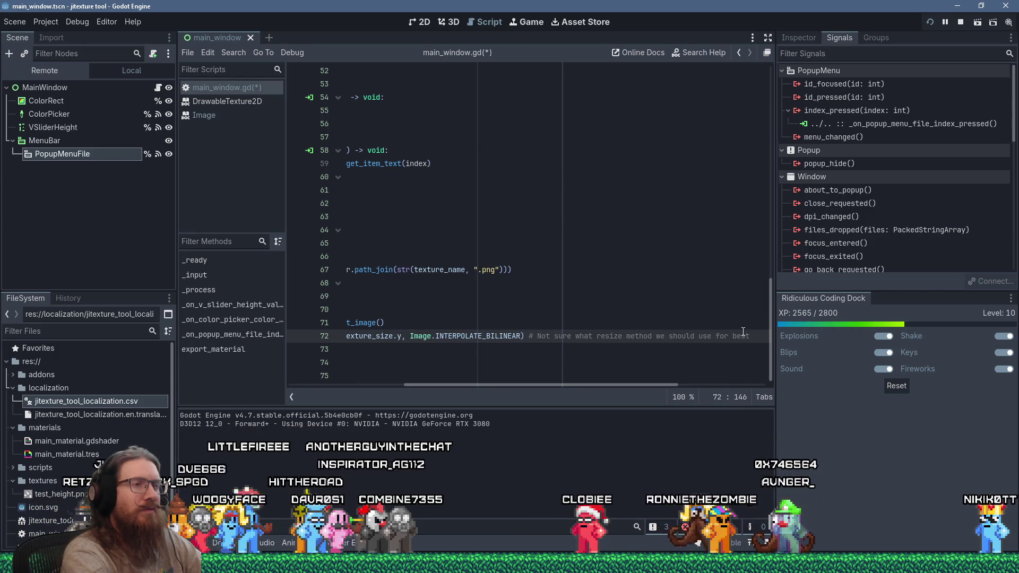
{"action": "type", "text": "the best "}
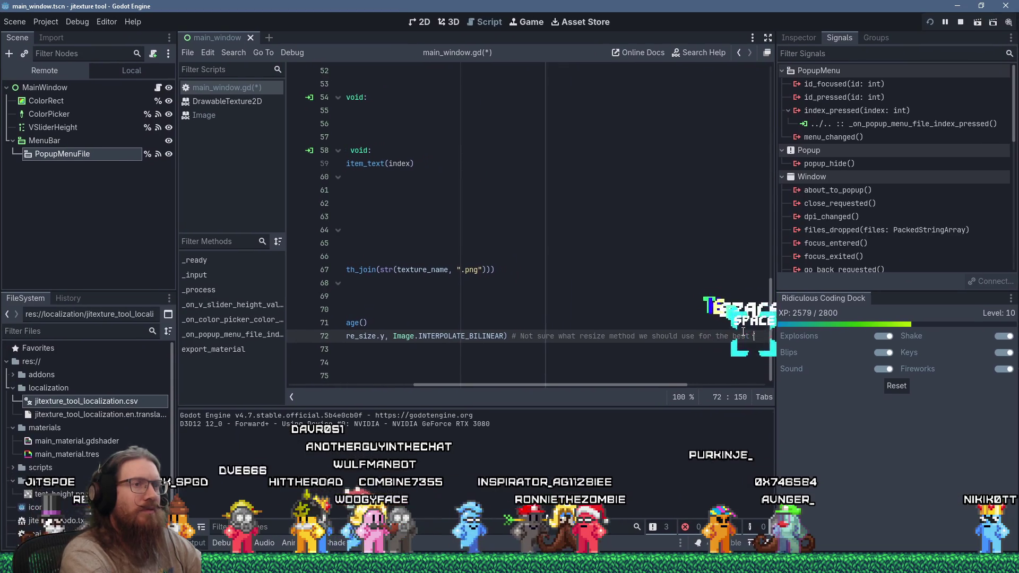
{"action": "type", "text": "height map"}
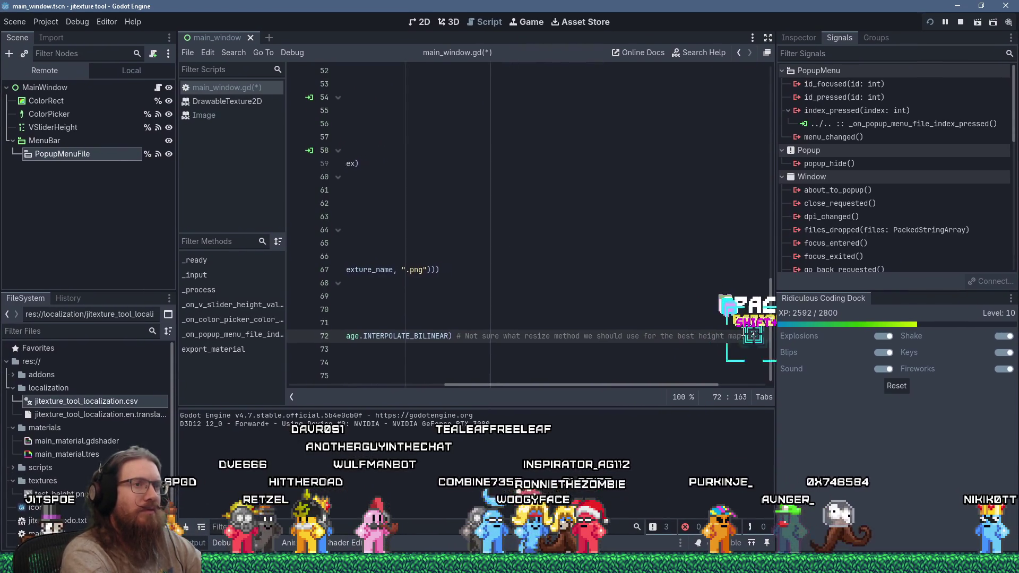
{"action": "type", "text": ". Maybe be ad"}
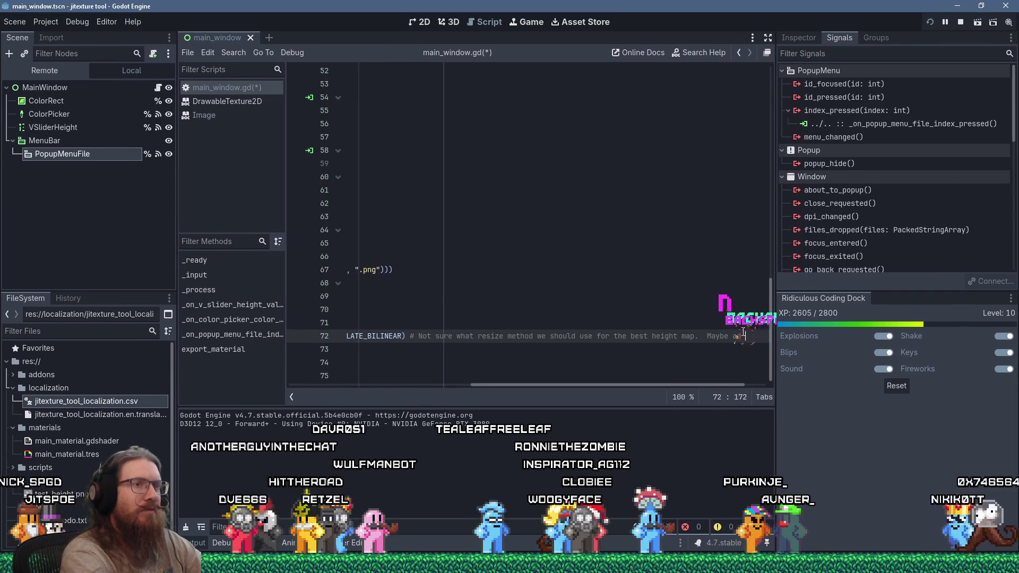
{"action": "key", "text": "BackSpace"}
{"action": "key", "text": "BackSpace"}
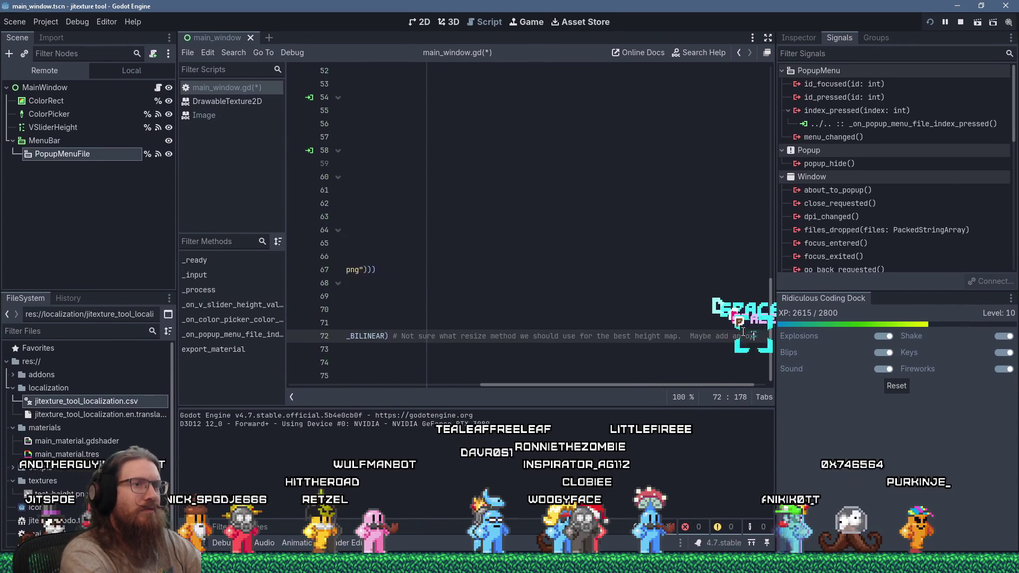
{"action": "key", "text": "Home"}
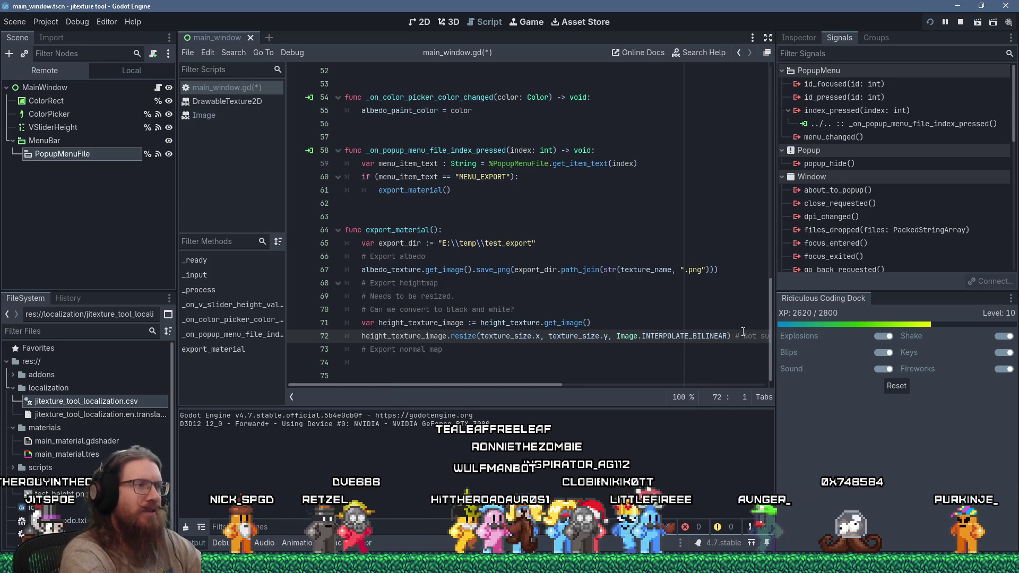
{"action": "key", "text": "Down"}
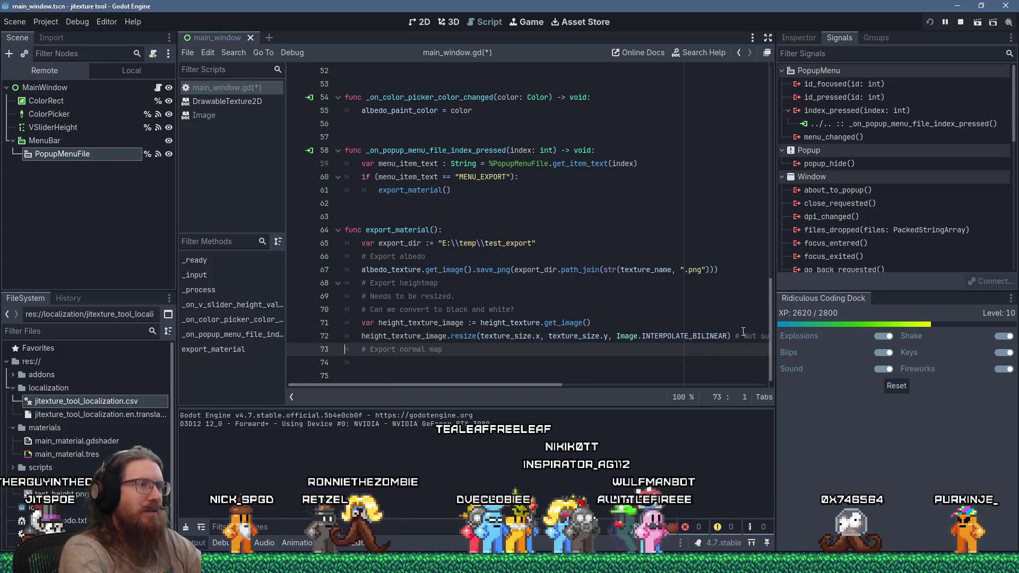
{"action": "key", "text": "Return"}
{"action": "key", "text": "BackSpace"}
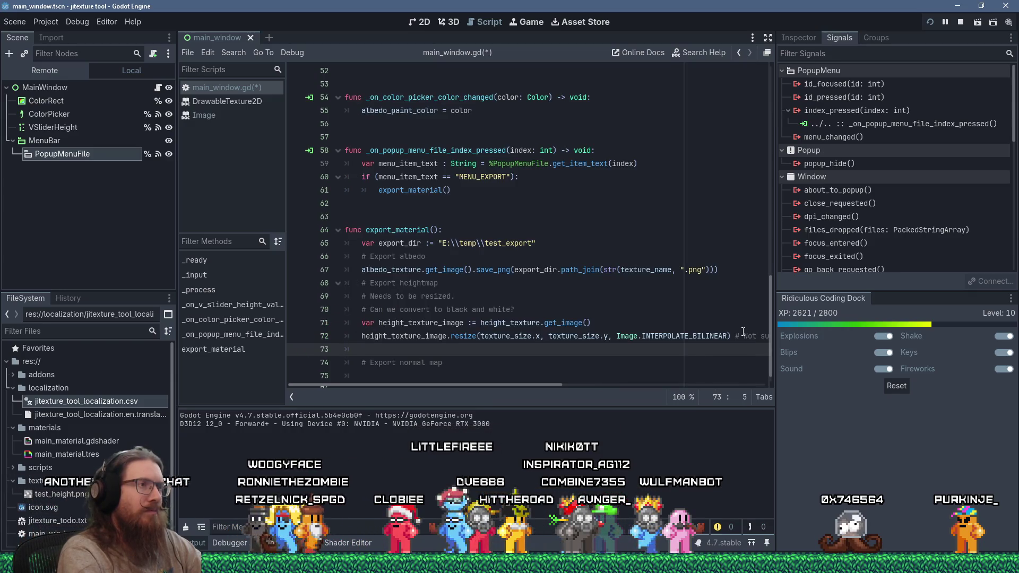
{"action": "scroll", "coordinate": [665, 240], "scroll_direction": "up", "scroll_amount": 16}
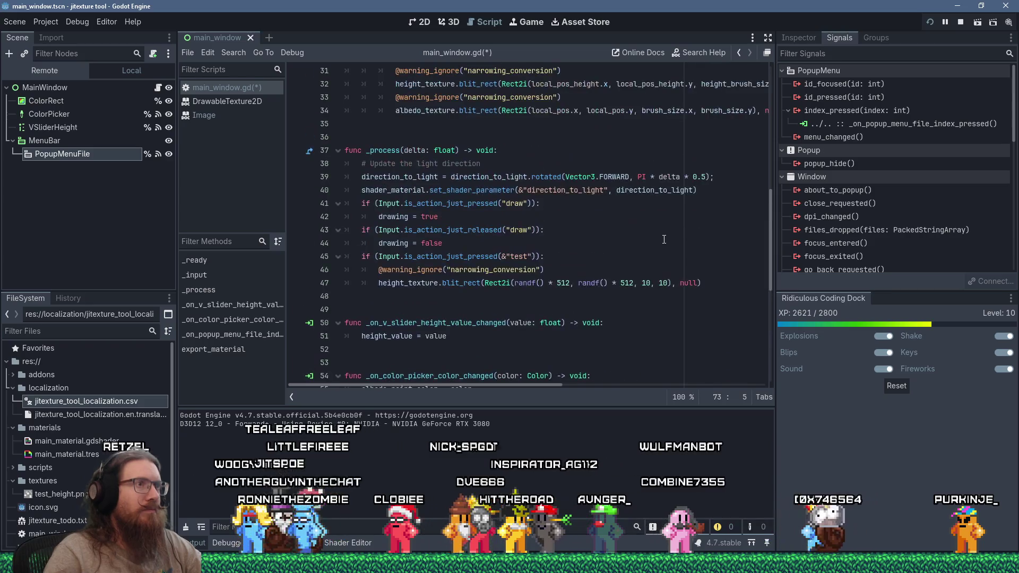
Add an albedo_export_suffix := "" variable below texture_name.
{"action": "left_click", "coordinate": [605, 221]}
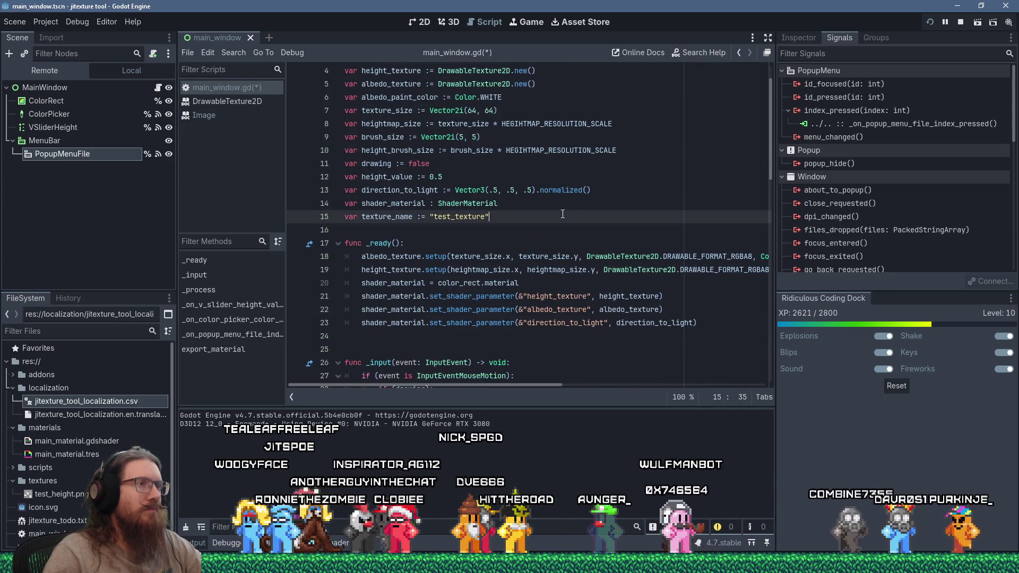
{"action": "key", "text": "Return"}
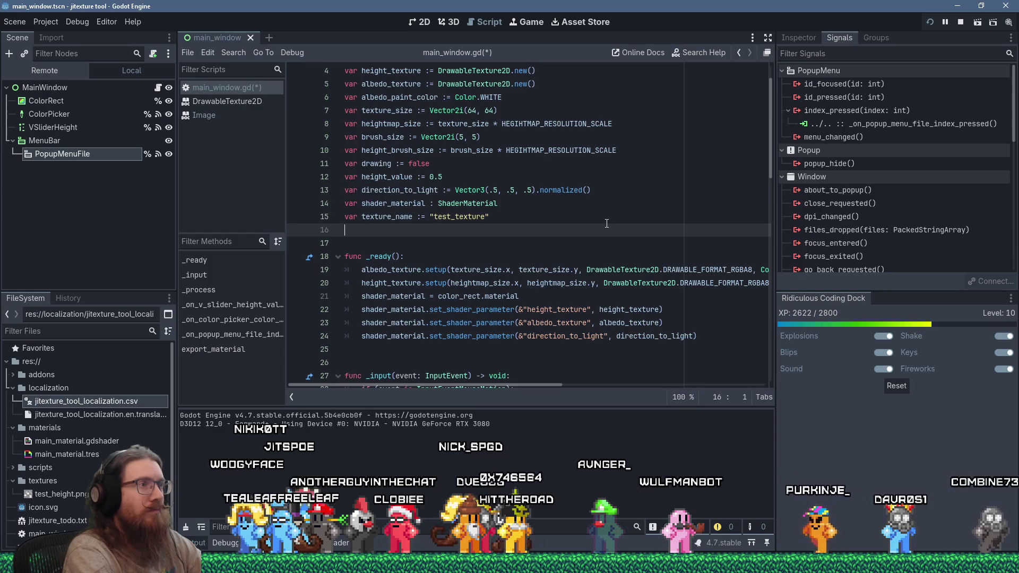
{"action": "type", "text": "var albedo"}
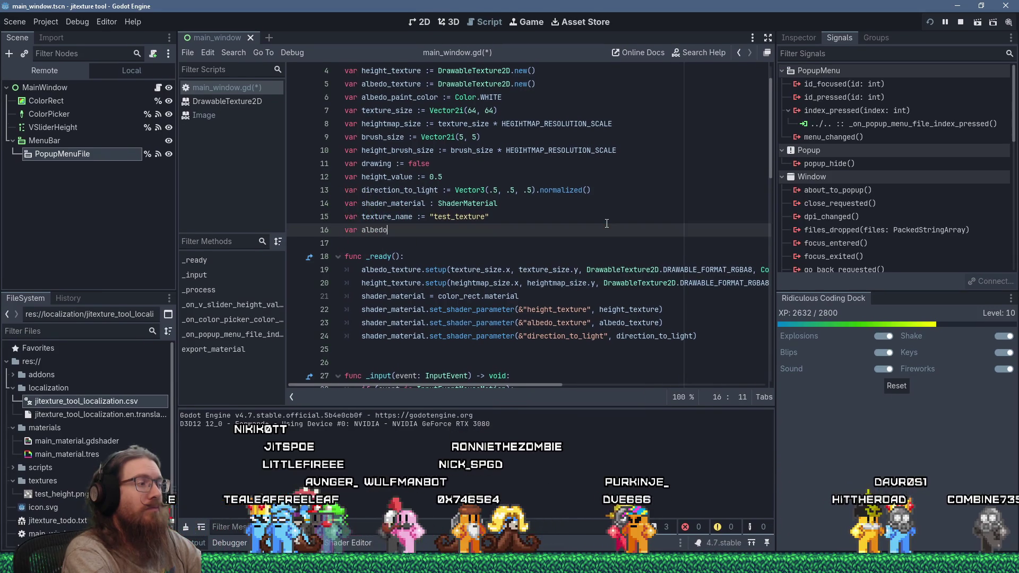
{"action": "type", "text": "suffix :"}
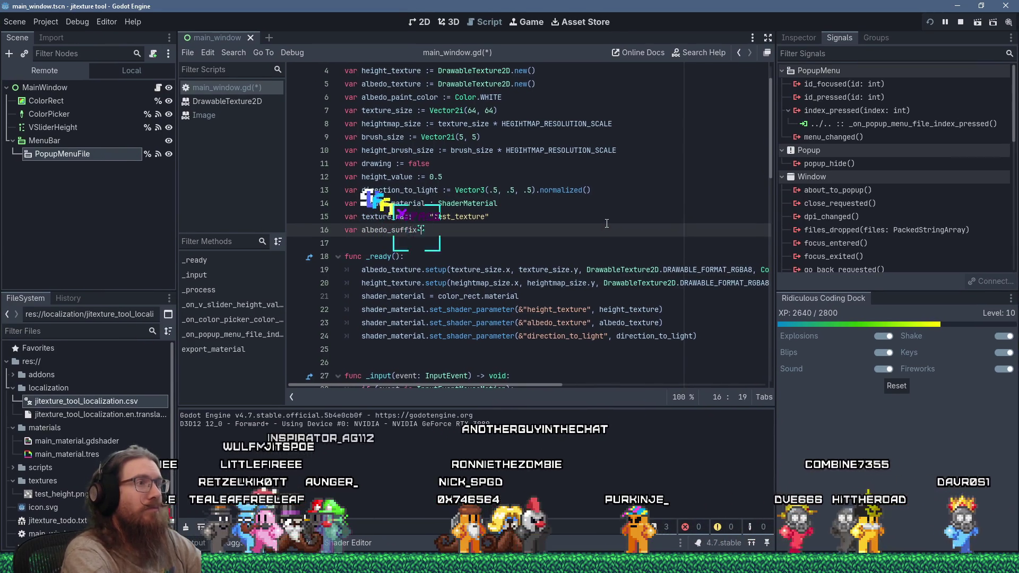
{"action": "type", "text": "= \"\""}
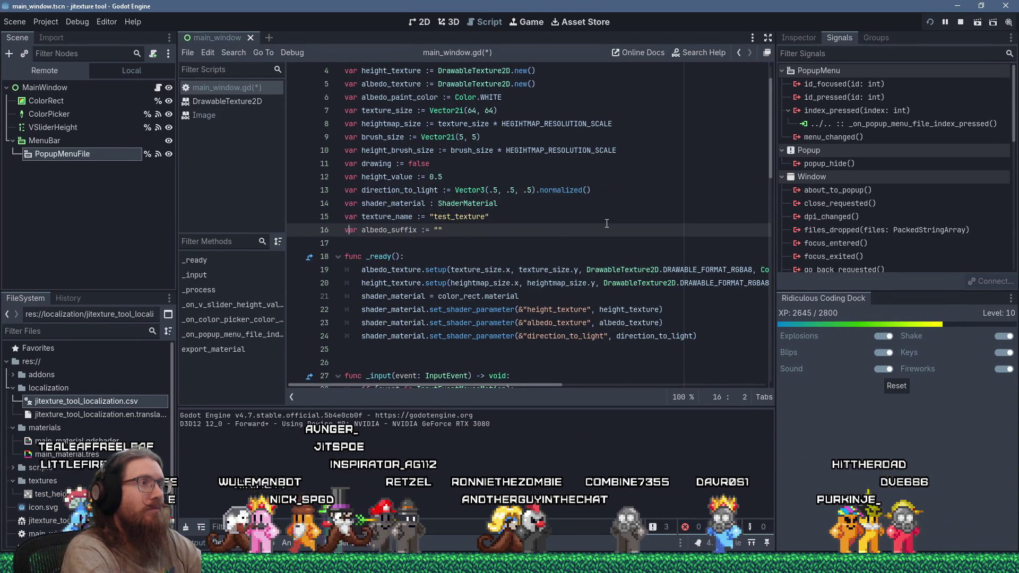
{"action": "type", "text": "_export"}
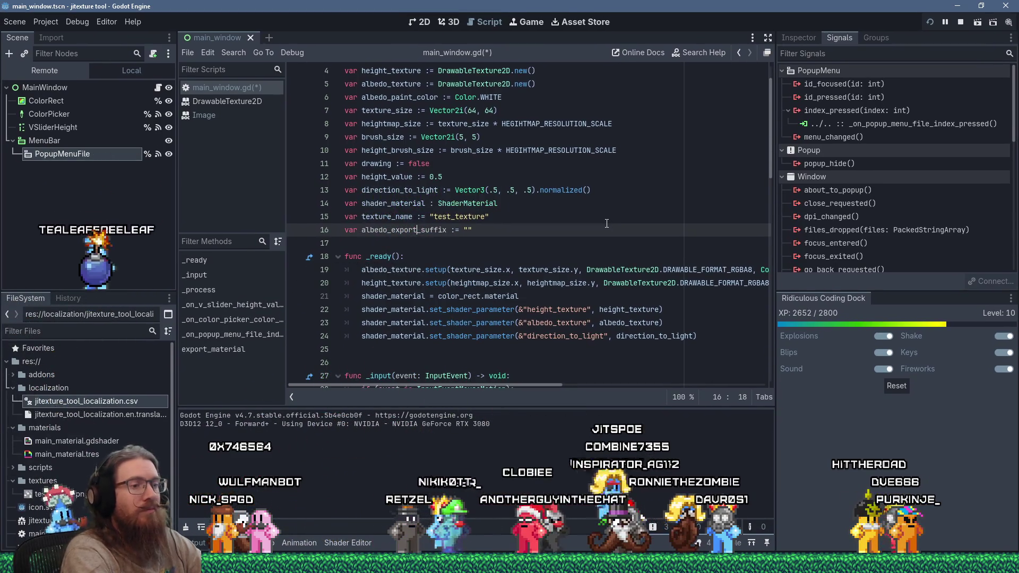
Add height_export_suffix := "_height" on the next line.
{"action": "left_click", "coordinate": [607, 223]}
{"action": "key", "text": "Return"}
{"action": "type", "text": "height_export_suf"}
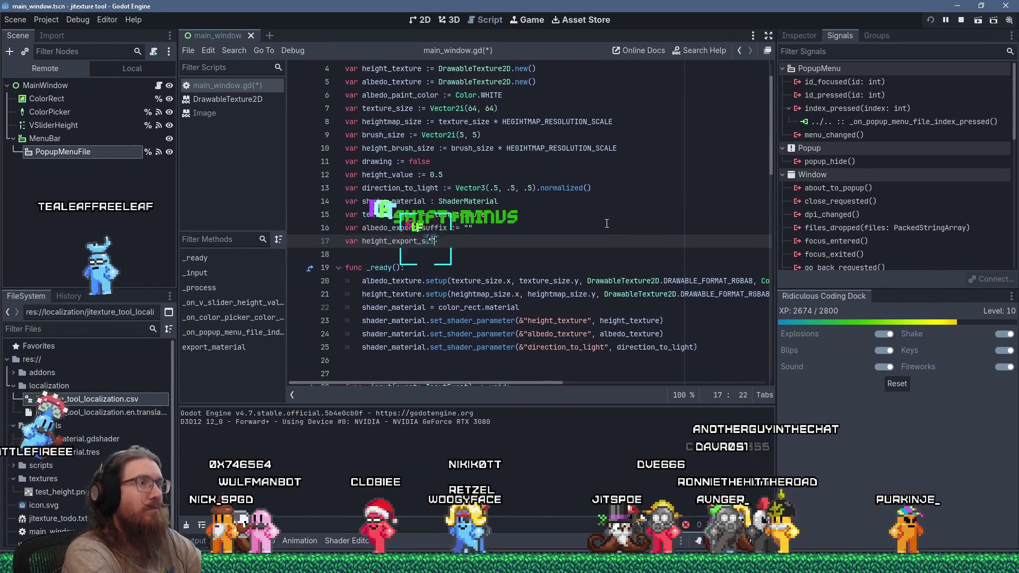
{"action": "type", "text": "fix := \"\""}
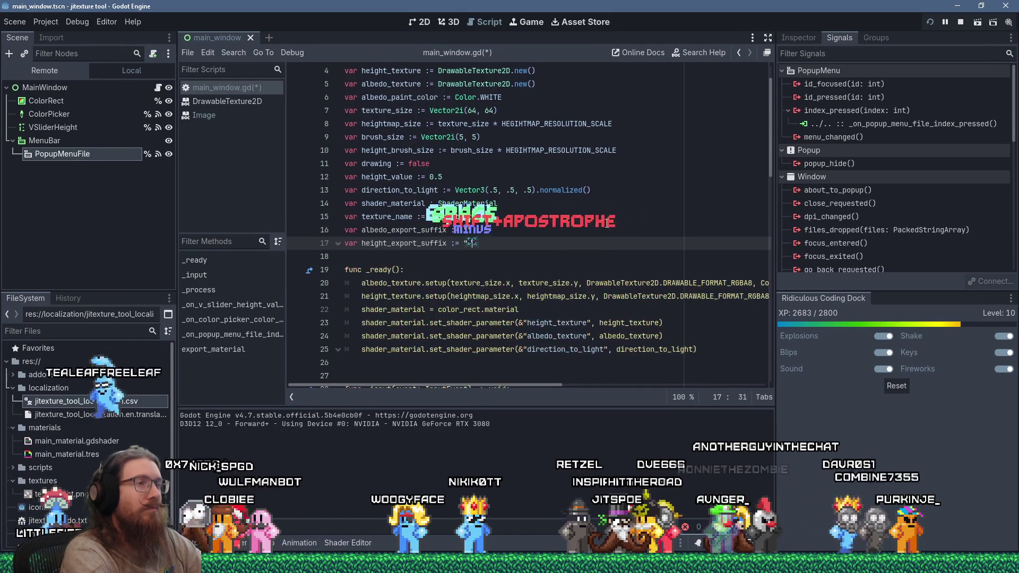
{"action": "key", "text": "Left"}
{"action": "type", "text": "-heigh"}
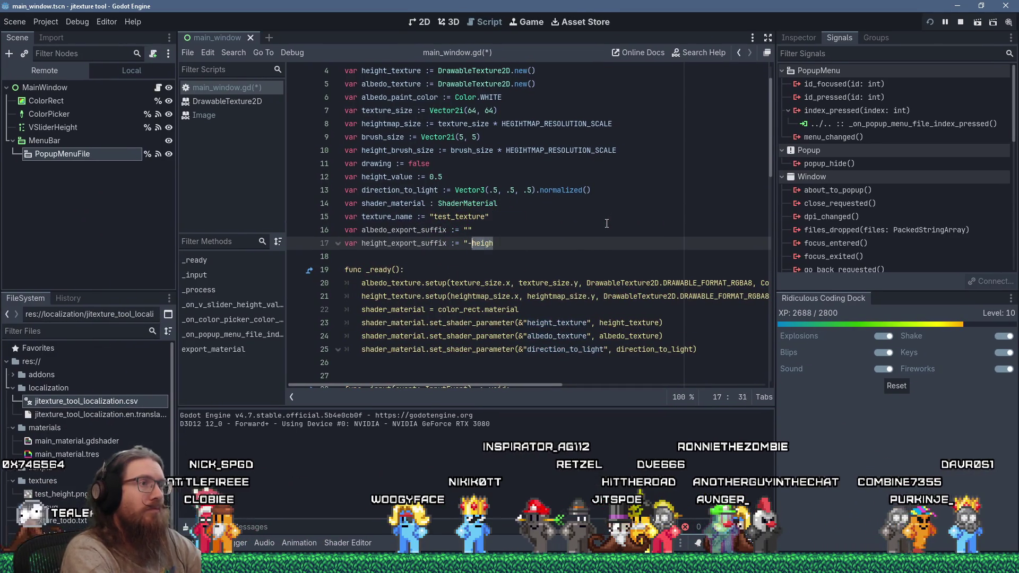
{"action": "key", "text": "shift+Left"}
{"action": "type", "text": "ht\""}
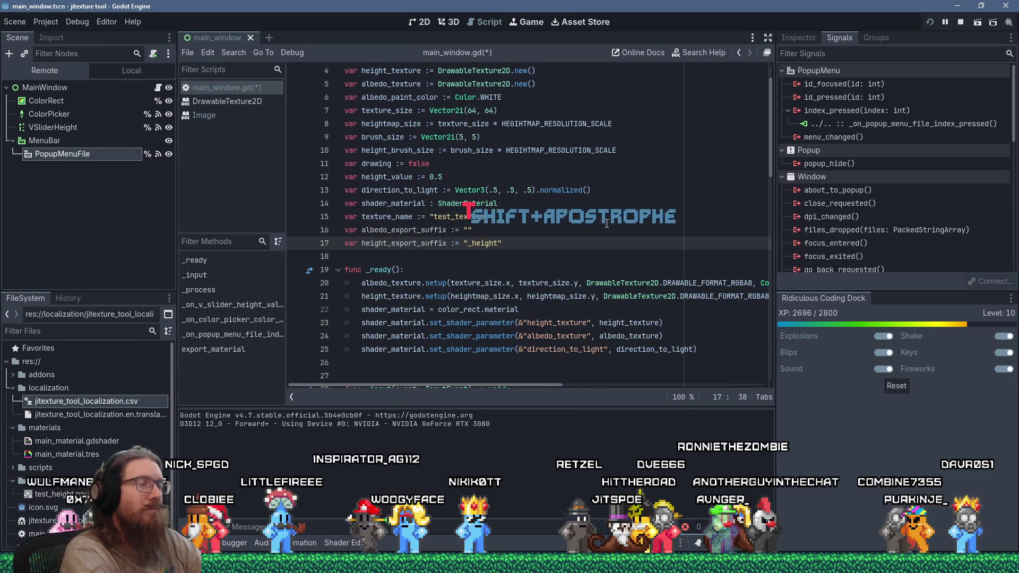
Add var normal_export_suffix := "_normal" below it.
{"action": "key", "text": "Return"}
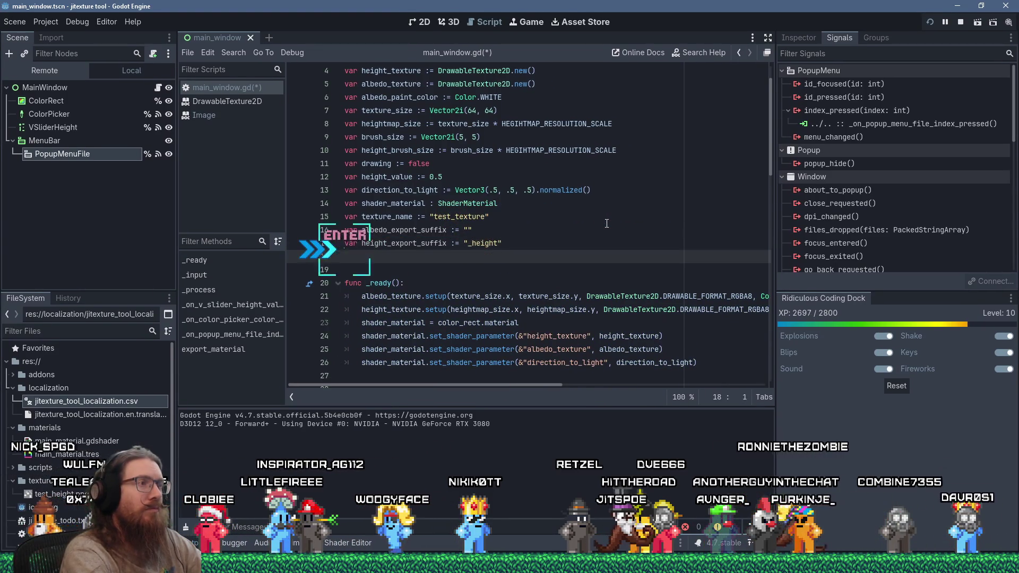
{"action": "type", "text": "var normal"}
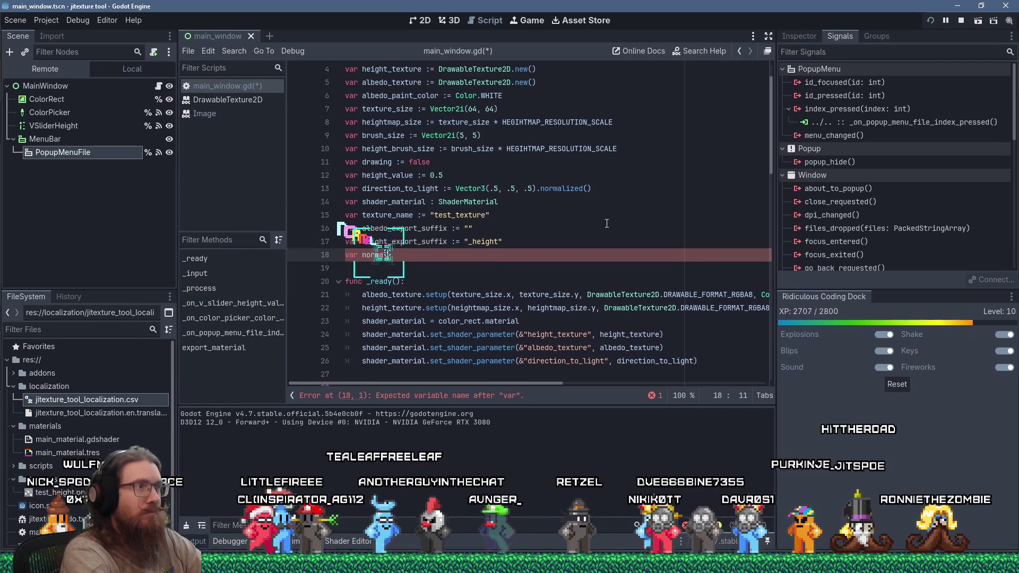
{"action": "type", "text": "_export_suffix := \"_norm"}
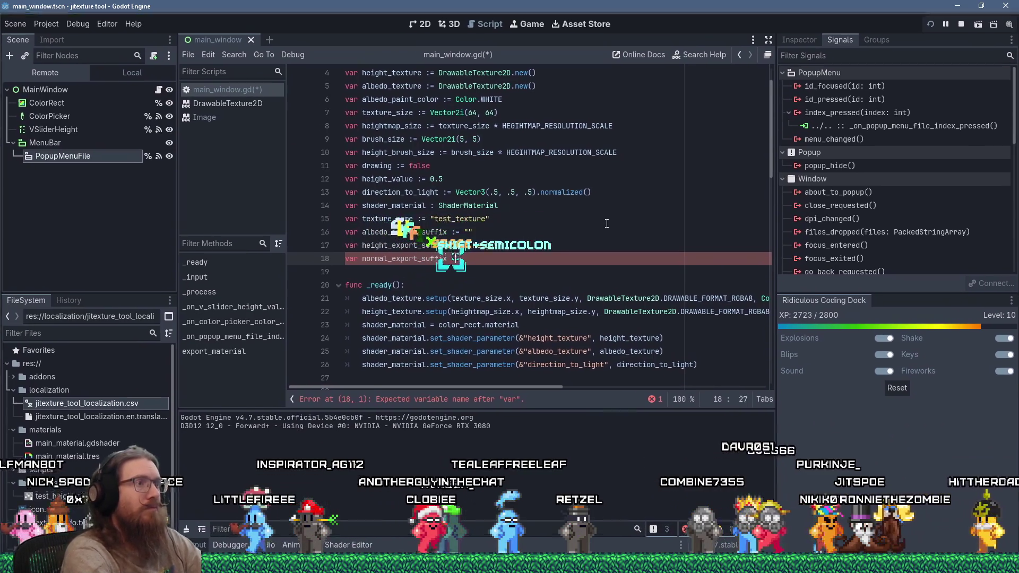
{"action": "type", "text": "al\""}
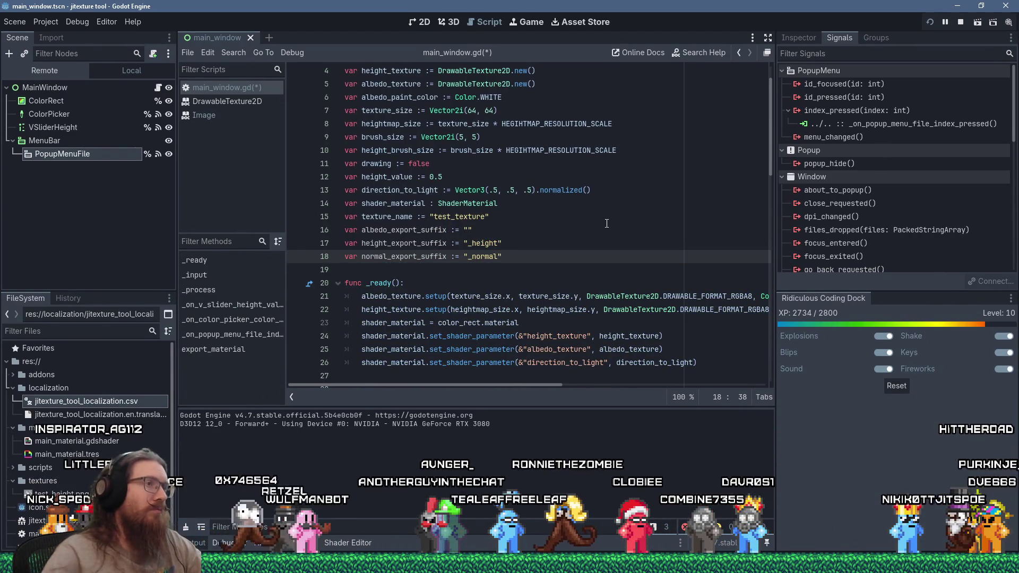
{"action": "scroll", "coordinate": [625, 221], "scroll_direction": "down", "scroll_amount": 17}
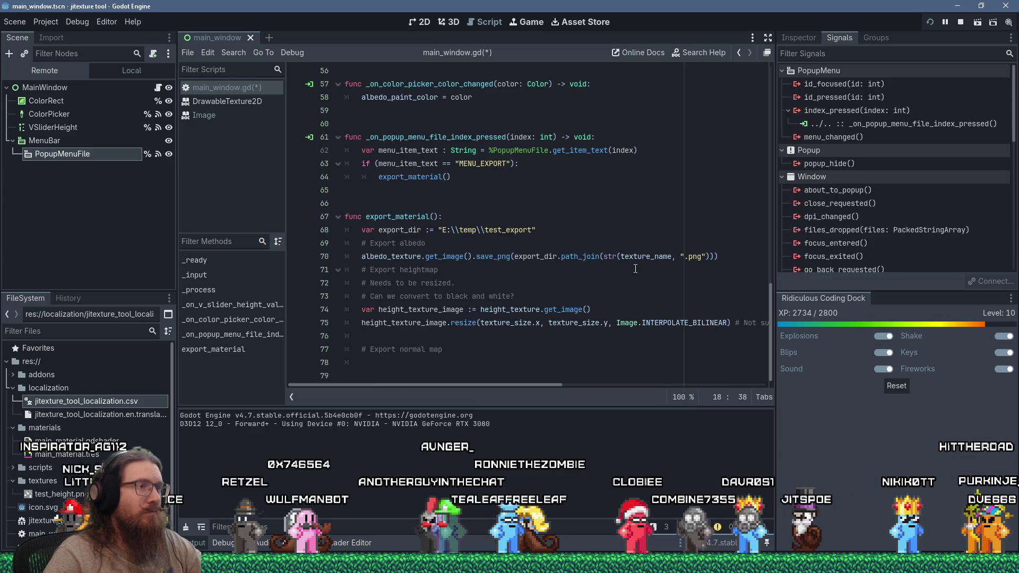
On line 76, begin height_texture_image.save_png(export_dir.path_join(str(texture_name,.
{"action": "left_click", "coordinate": [486, 337]}
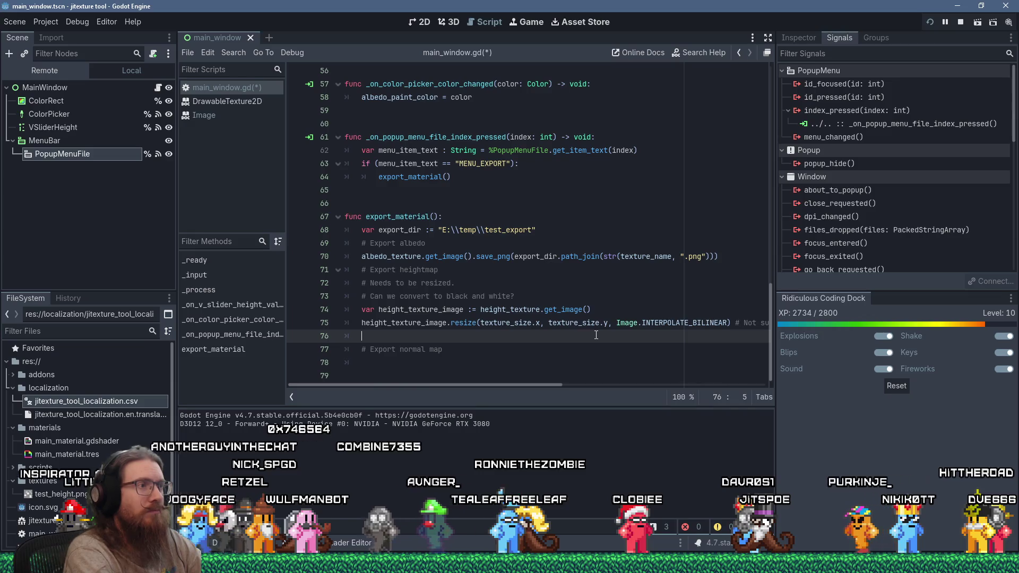
{"action": "type", "text": "height_"}
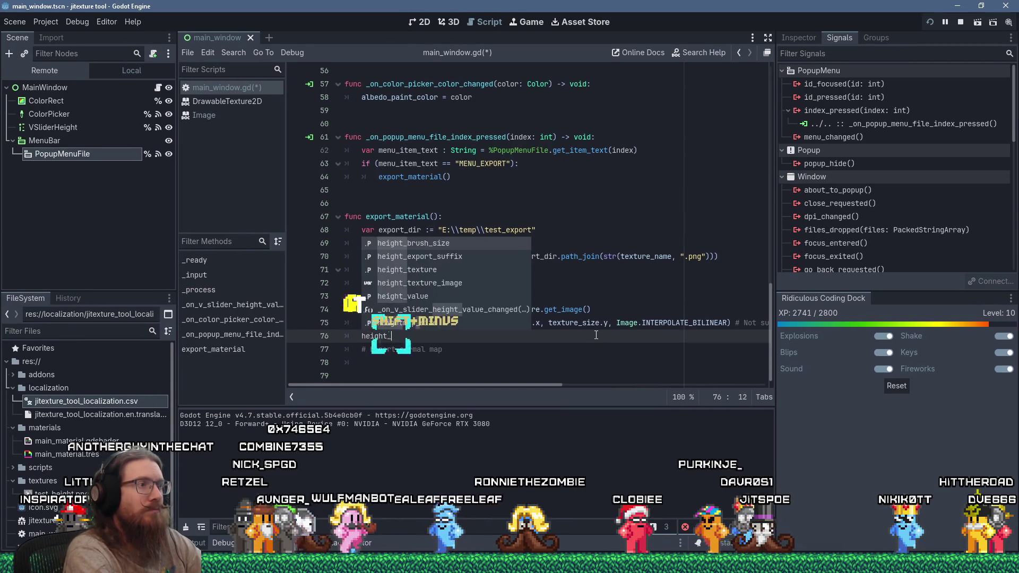
{"action": "type", "text": "texture_image."}
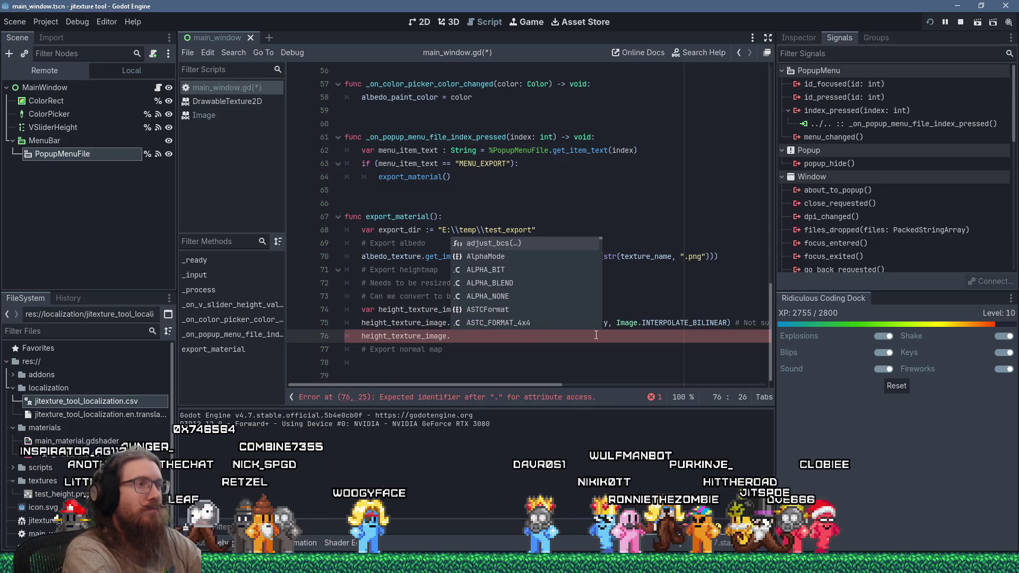
{"action": "key", "text": "Escape"}
{"action": "type", "text": "save"}
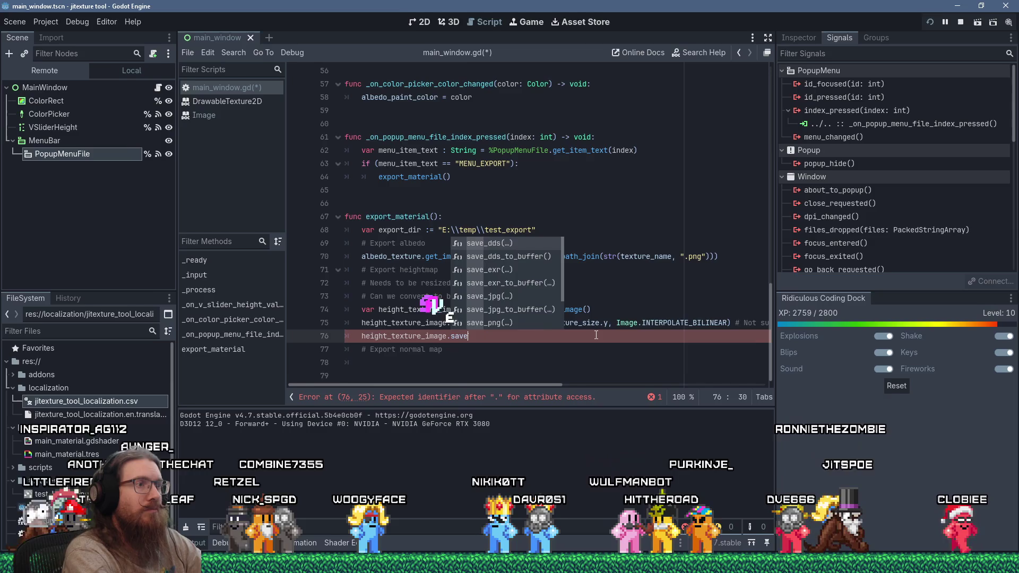
{"action": "type", "text": "_png(expo"}
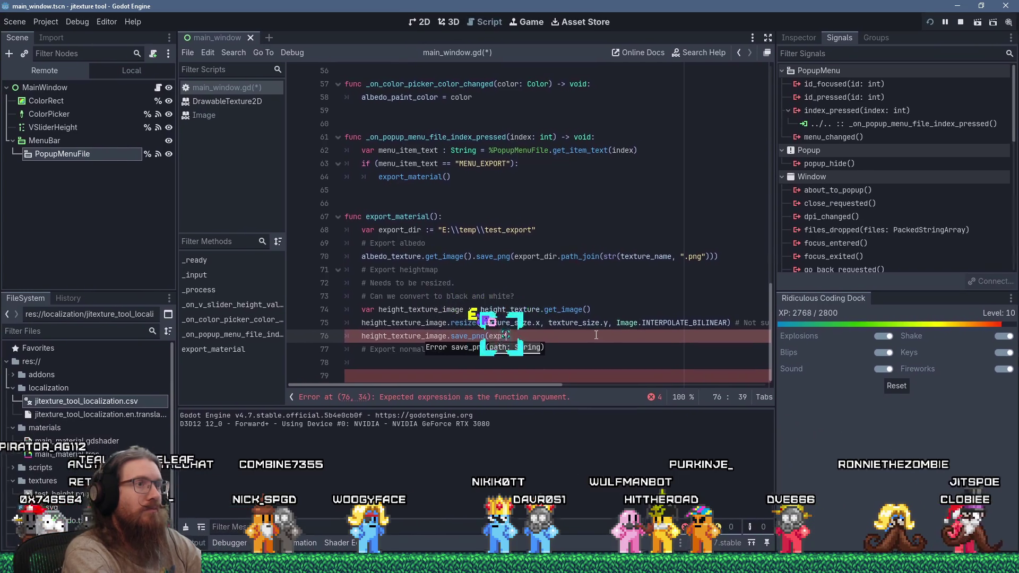
{"action": "type", "text": "rt_dir.path"}
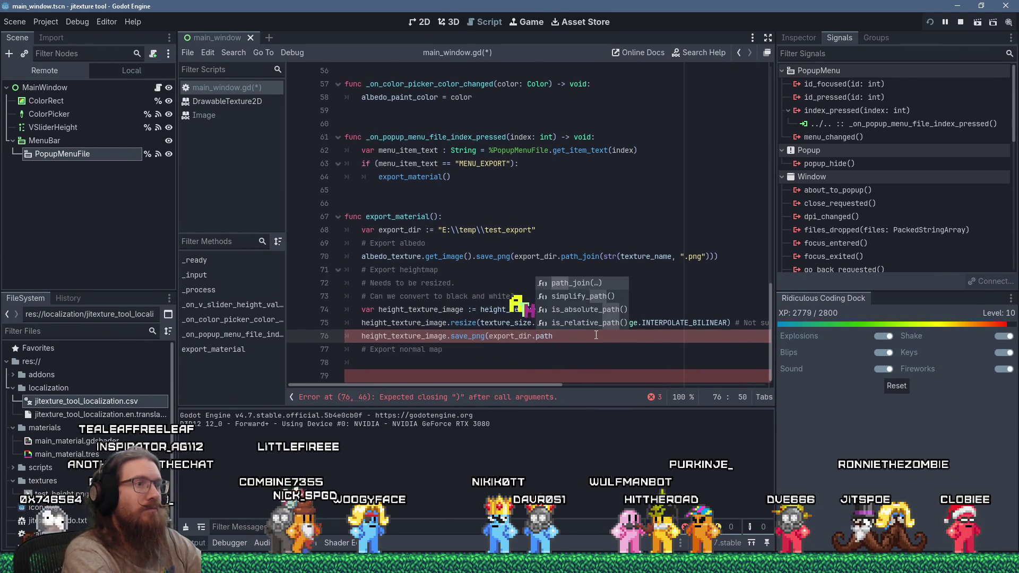
{"action": "type", "text": "_join("}
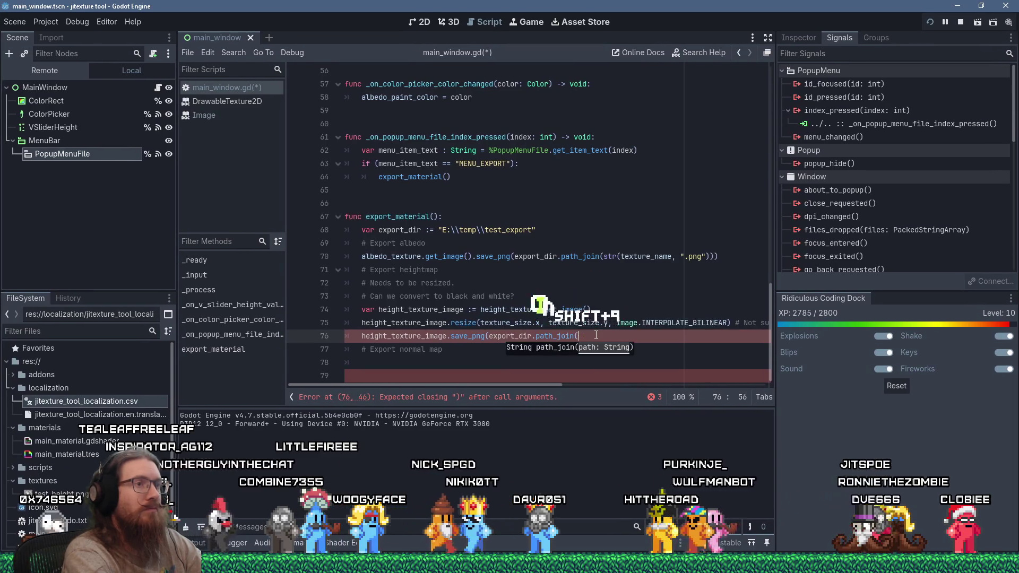
{"action": "type", "text": "str(text"}
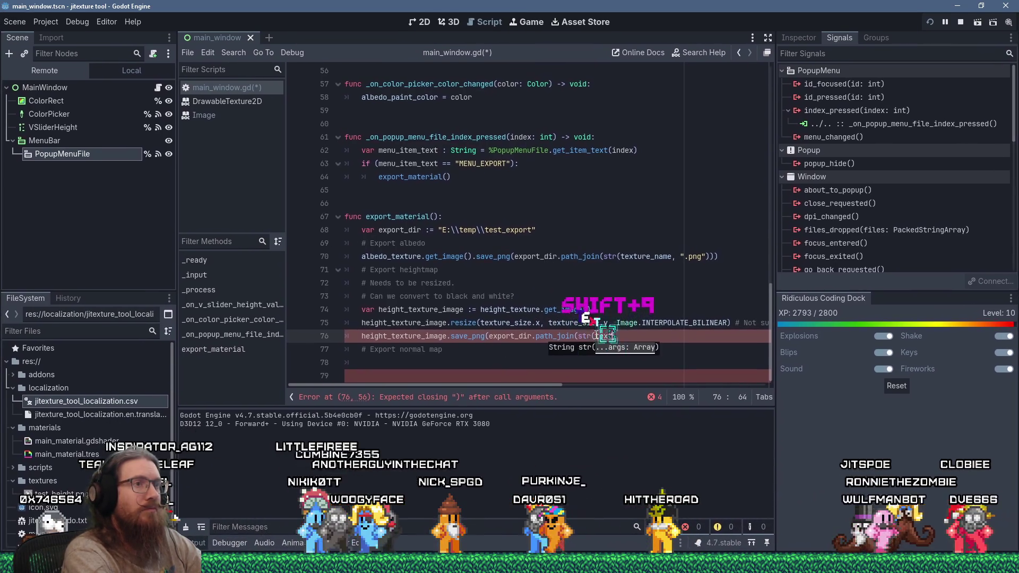
{"action": "type", "text": "ure_name"}
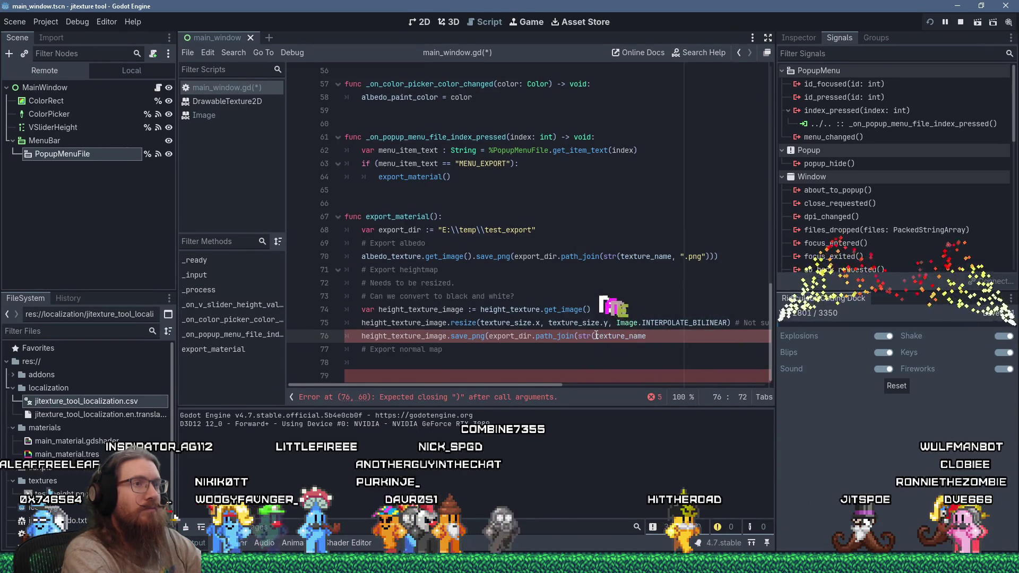
{"action": "type", "text": ","}
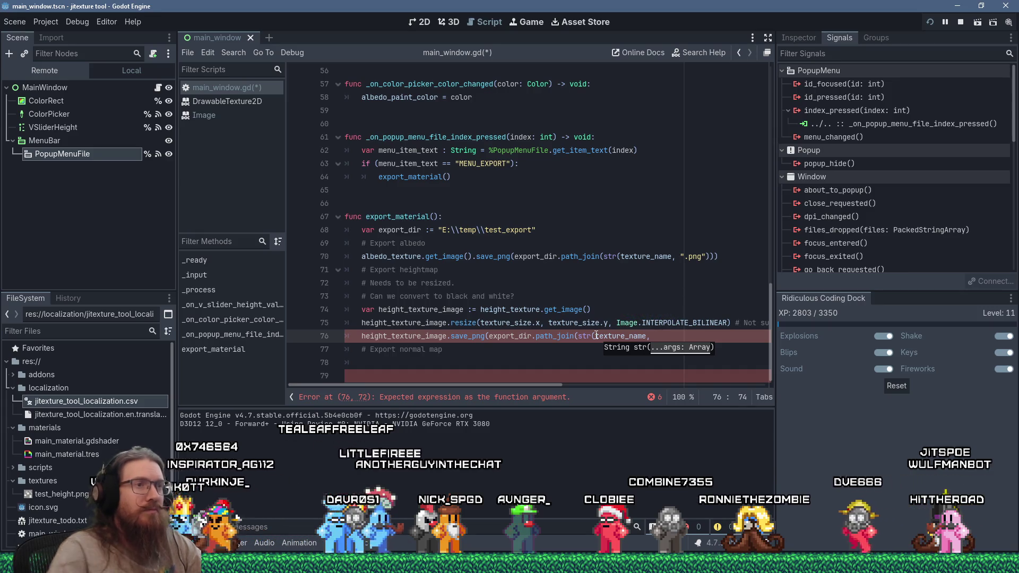
Insert albedo_export_suffix after texture_name on line 70.
{"action": "left_click", "coordinate": [676, 257]}
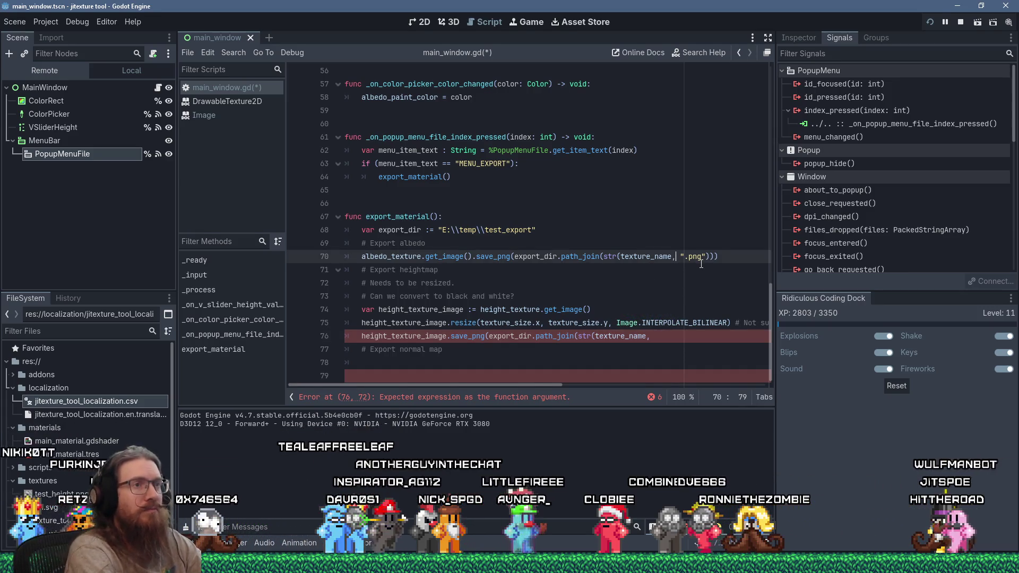
{"action": "type", "text": "albedo"}
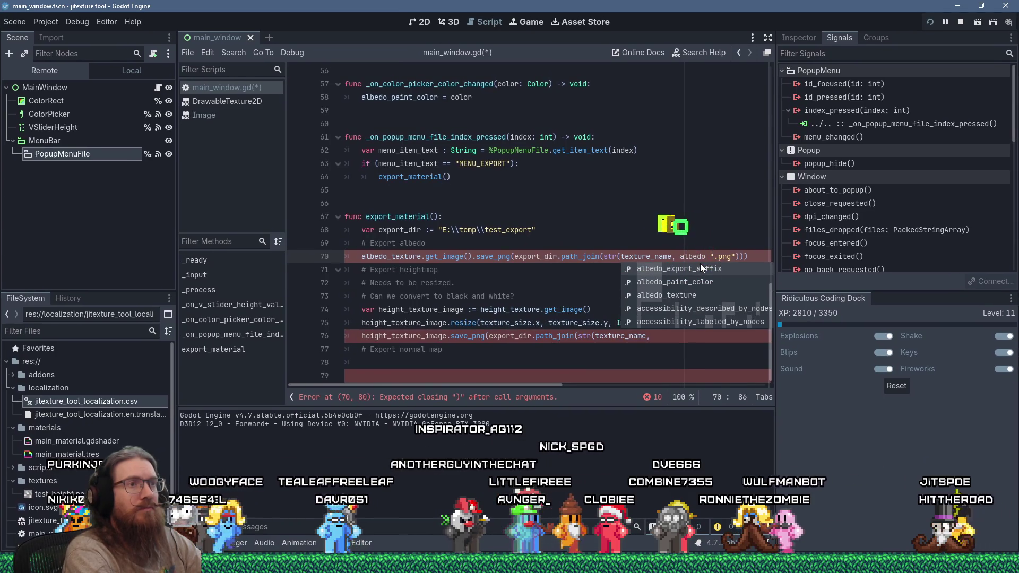
{"action": "key", "text": "Return"}
{"action": "type", "text": ","}
Finish line 76 with height_export_suffix and ".png", then save main_window.gd.
{"action": "left_click", "coordinate": [678, 335]}
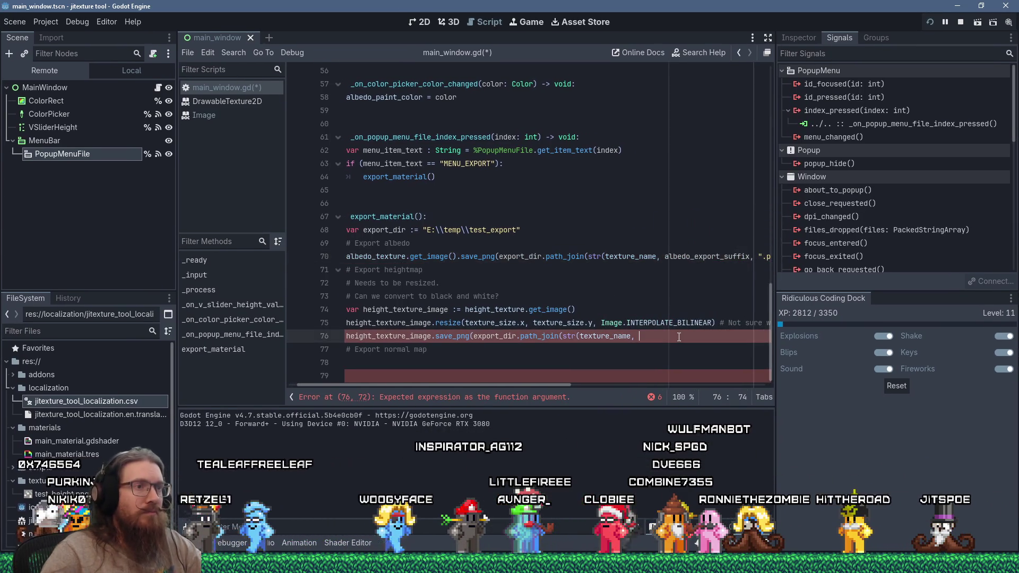
{"action": "type", "text": "height_"}
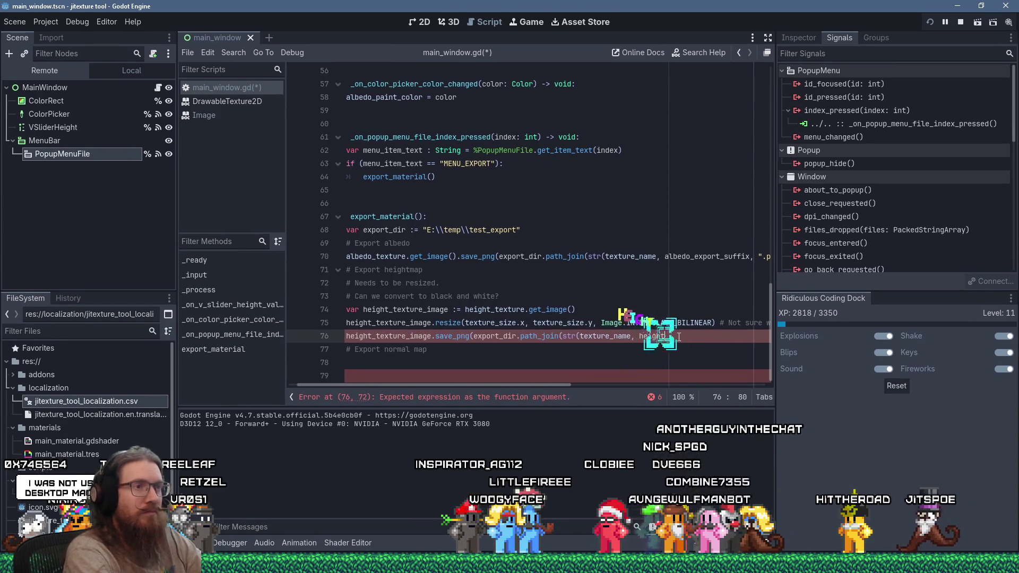
{"action": "key", "text": "Down"}
{"action": "key", "text": "Return"}
{"action": "type", "text": ","}
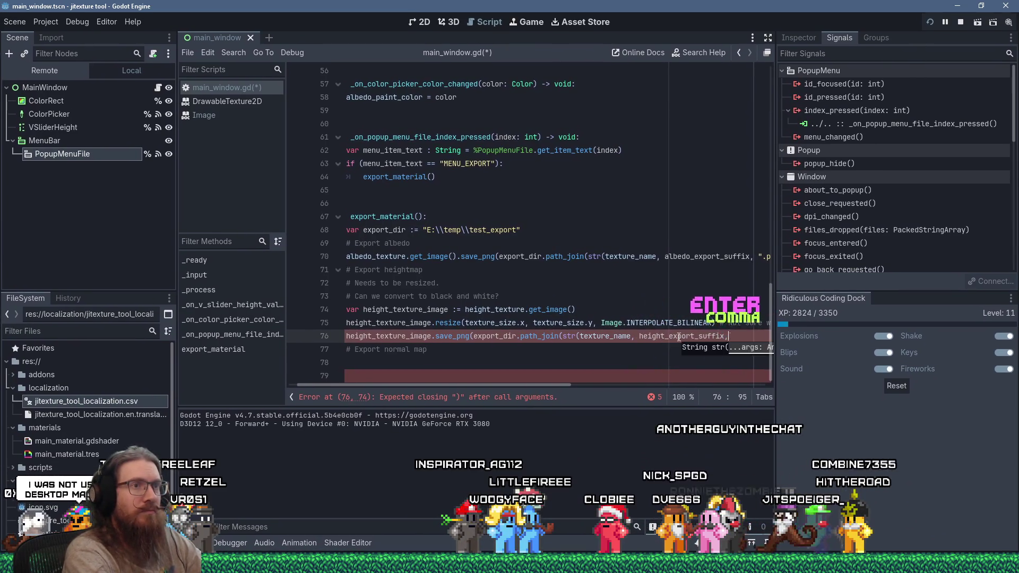
{"action": "type", "text": " \".png\""}
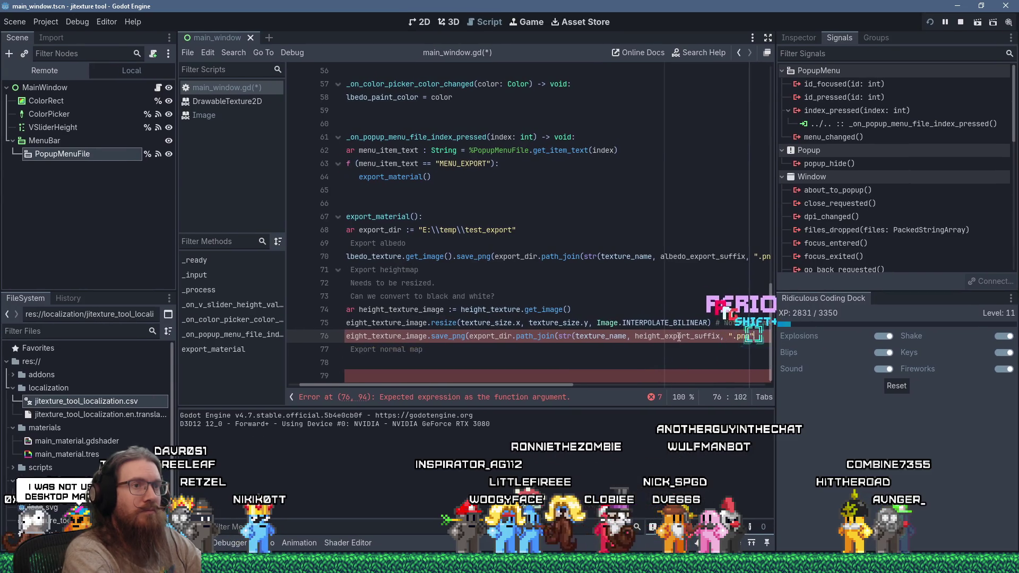
{"action": "type", "text": "))"}
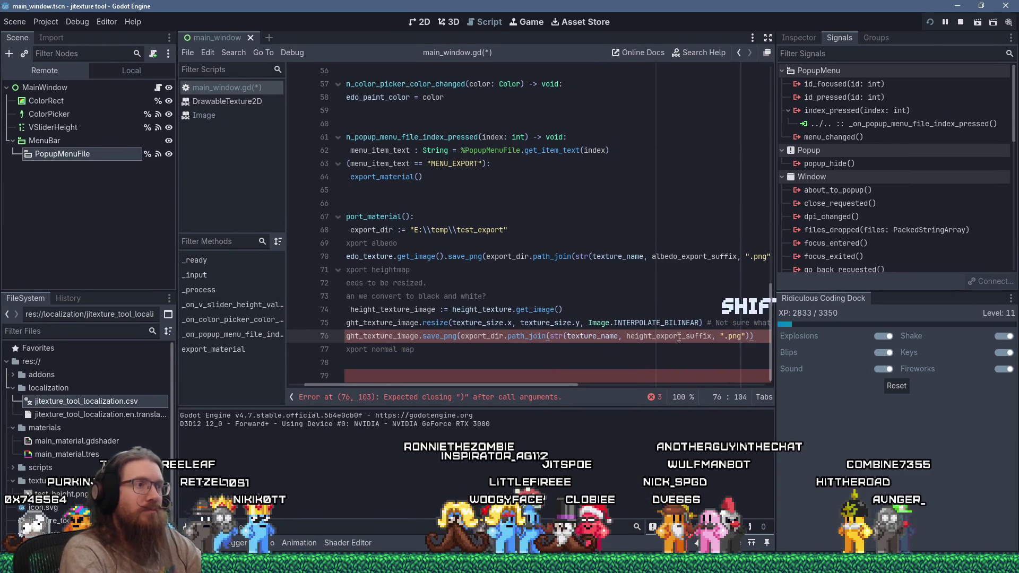
{"action": "key", "text": "Home"}
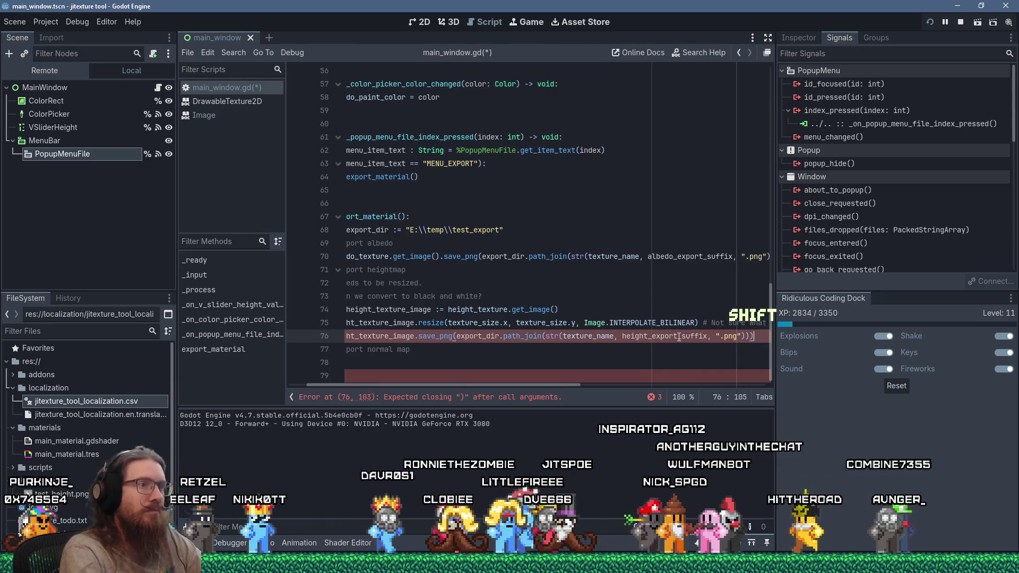
{"action": "key", "text": "ctrl+s"}
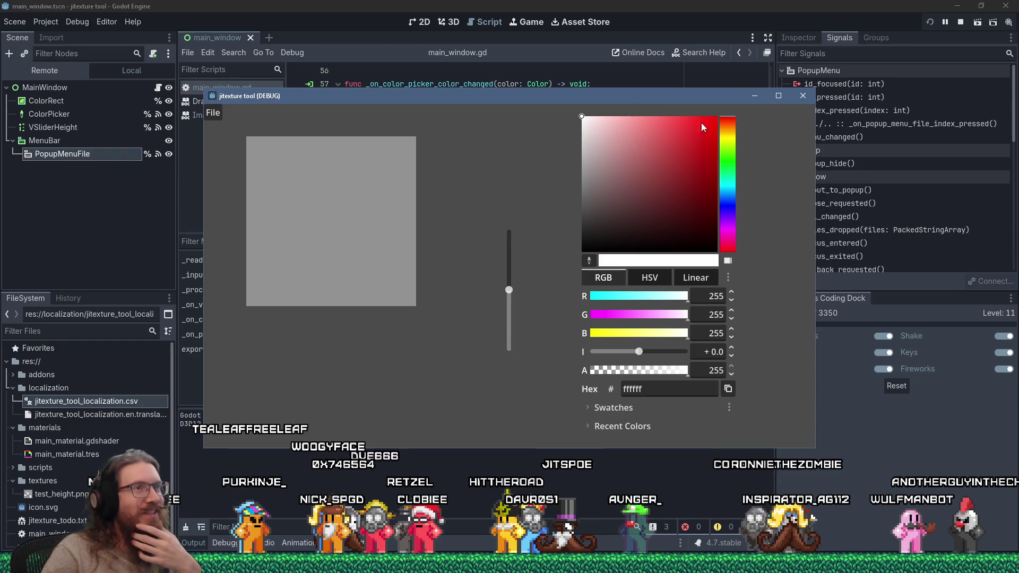
Paint a red squiggle and a yellow stroke, then open the test_export folder in File Explorer.
{"action": "left_click_drag", "start_coordinate": [712, 114], "coordinate": [717, 132]}
{"action": "left_click_drag", "start_coordinate": [290, 191], "coordinate": [425, 298]}
{"action": "left_click", "coordinate": [727, 162]}
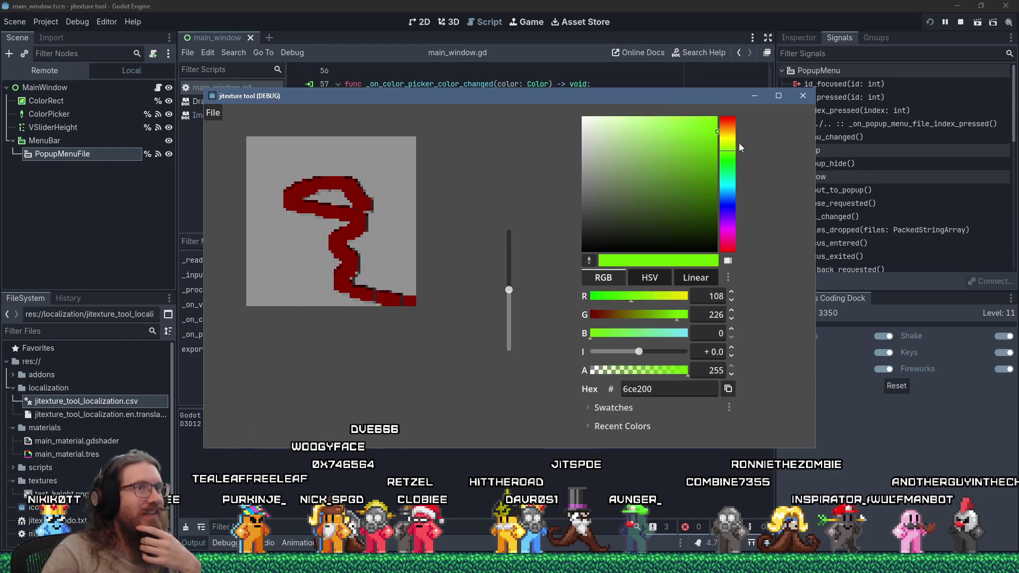
{"action": "left_click", "coordinate": [726, 134]}
{"action": "mouse_move", "coordinate": [292, 267]}
{"action": "left_mouse_down"}
{"action": "mouse_move", "coordinate": [380, 237]}
{"action": "mouse_move", "coordinate": [395, 186]}
{"action": "left_mouse_up"}
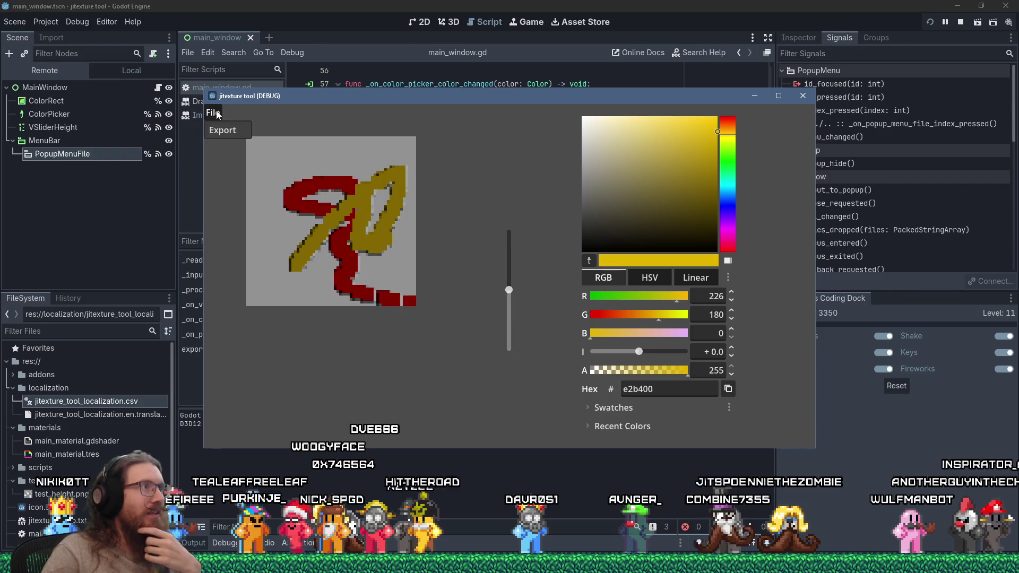
{"action": "right_click", "coordinate": [188, 562]}
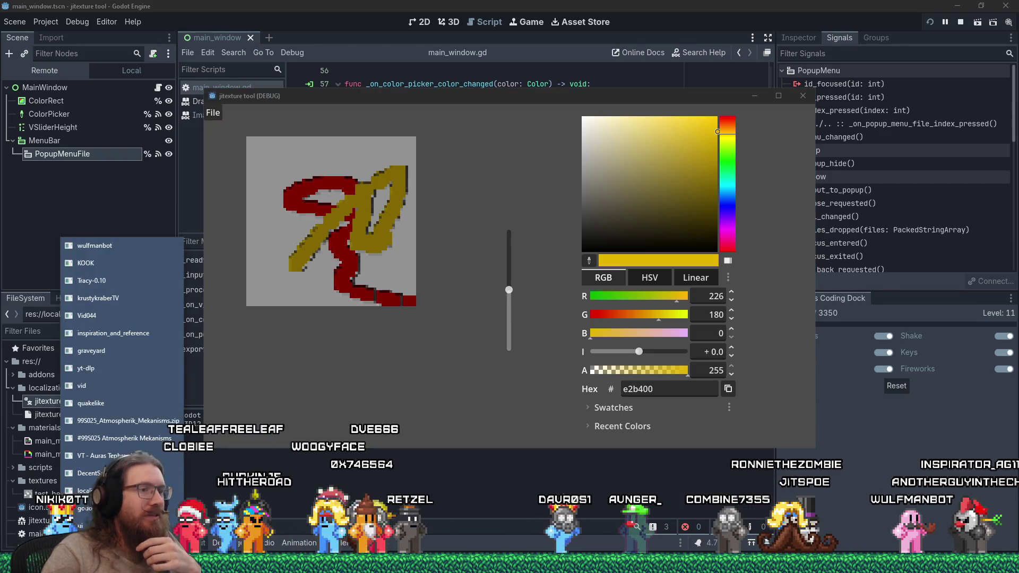
{"action": "left_click", "coordinate": [170, 297]}
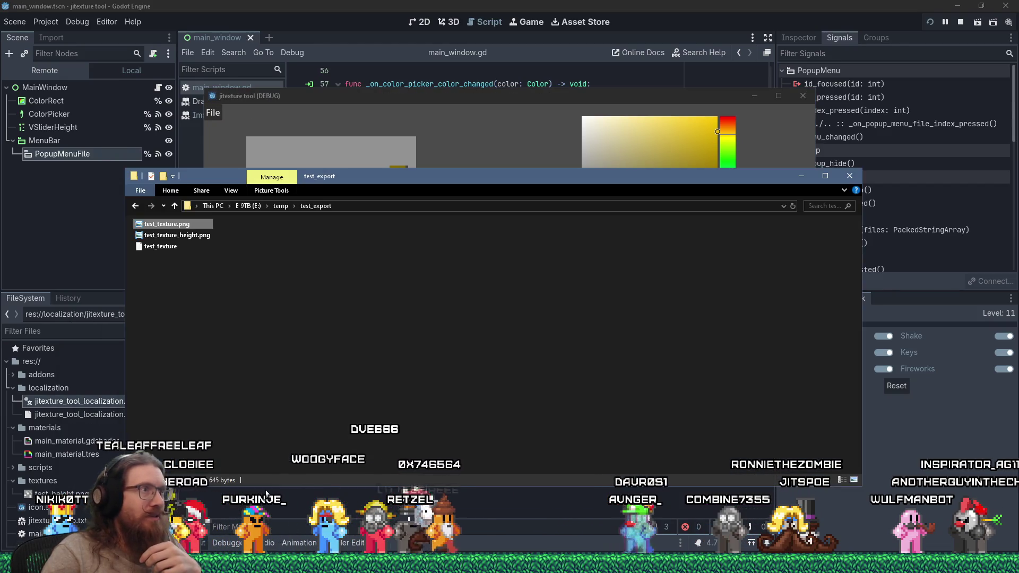
View test_texture.png and test_texture_height.png in Photo Viewer, then choose blue paint.
{"action": "double_click", "coordinate": [185, 227]}
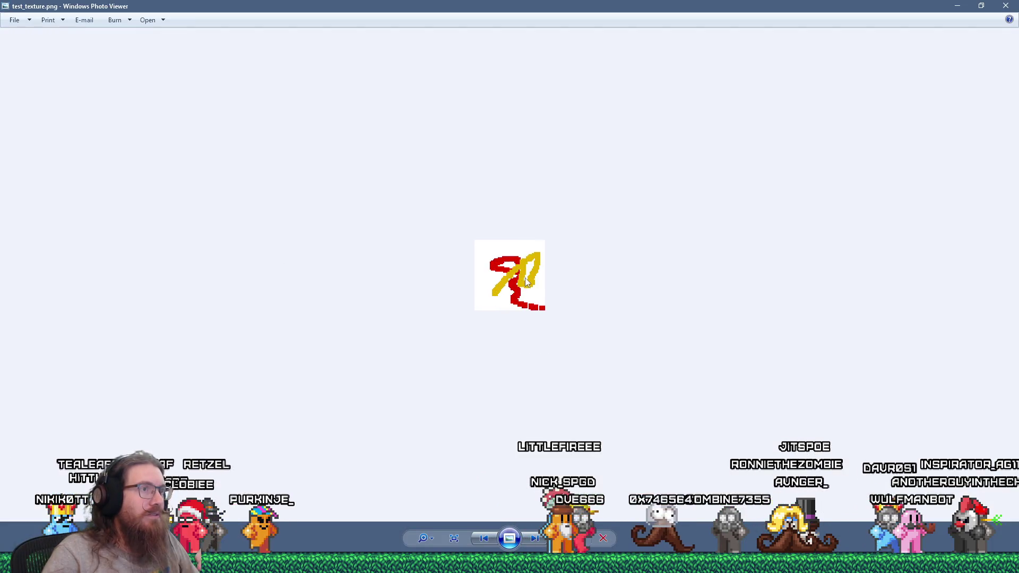
{"action": "left_click", "coordinate": [1005, 6]}
{"action": "double_click", "coordinate": [193, 239]}
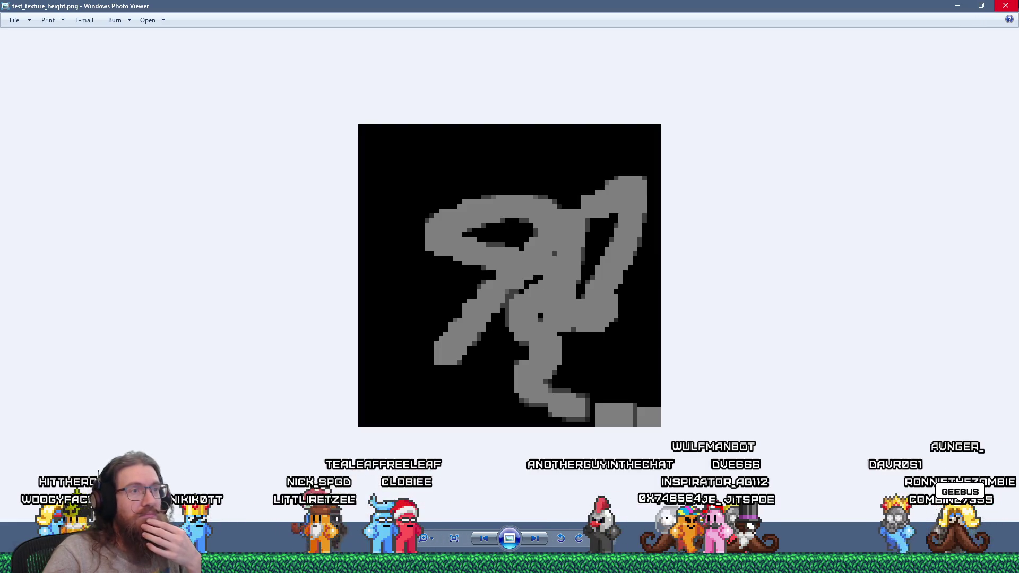
{"action": "key", "text": "alt+F4"}
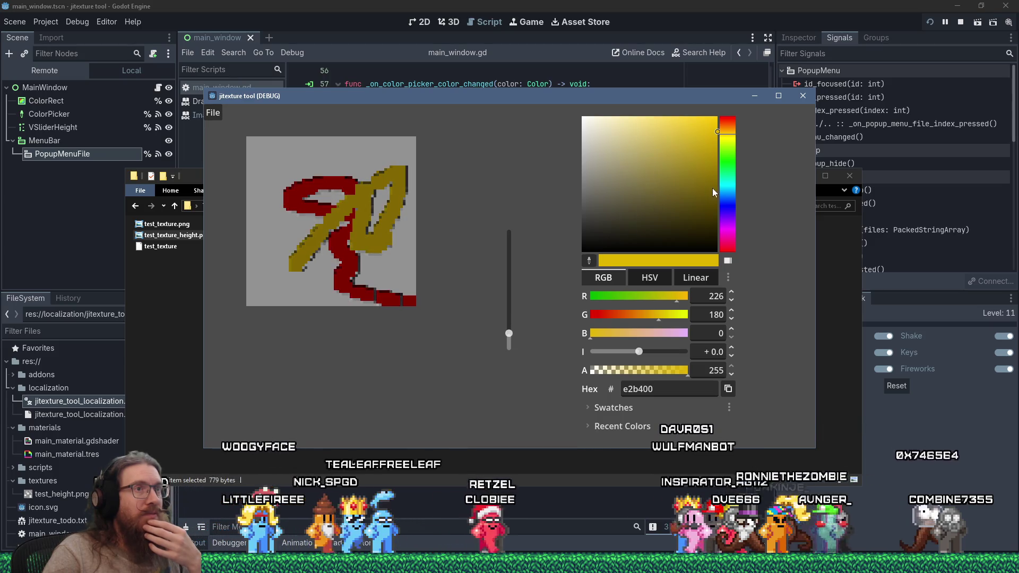
{"action": "left_click", "coordinate": [287, 304]}
Paint a blue stroke at lower left and a magenta diagonal, then export again.
{"action": "left_click_drag", "start_coordinate": [285, 300], "coordinate": [287, 287]}
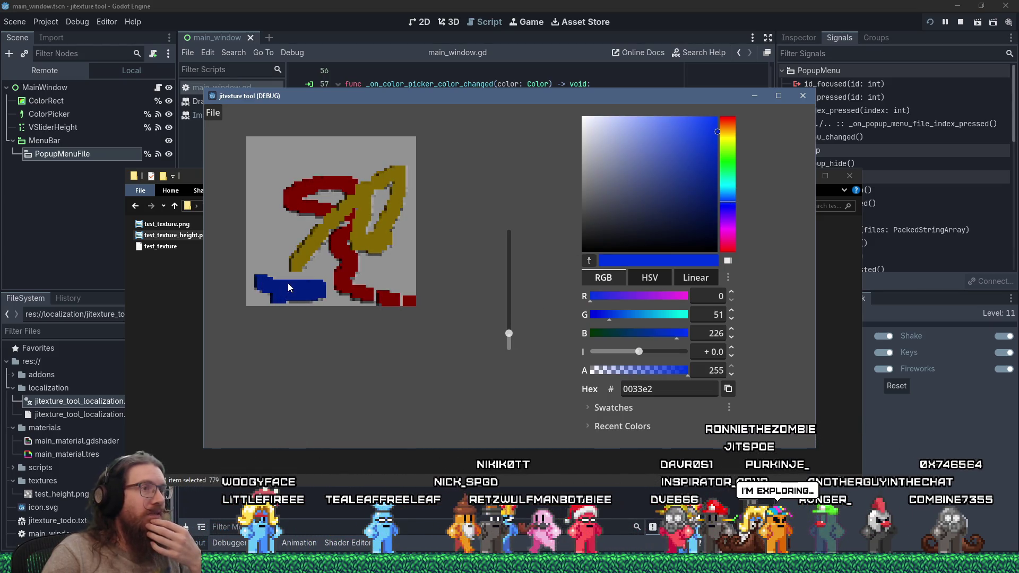
{"action": "left_click_drag", "start_coordinate": [727, 141], "coordinate": [733, 231]}
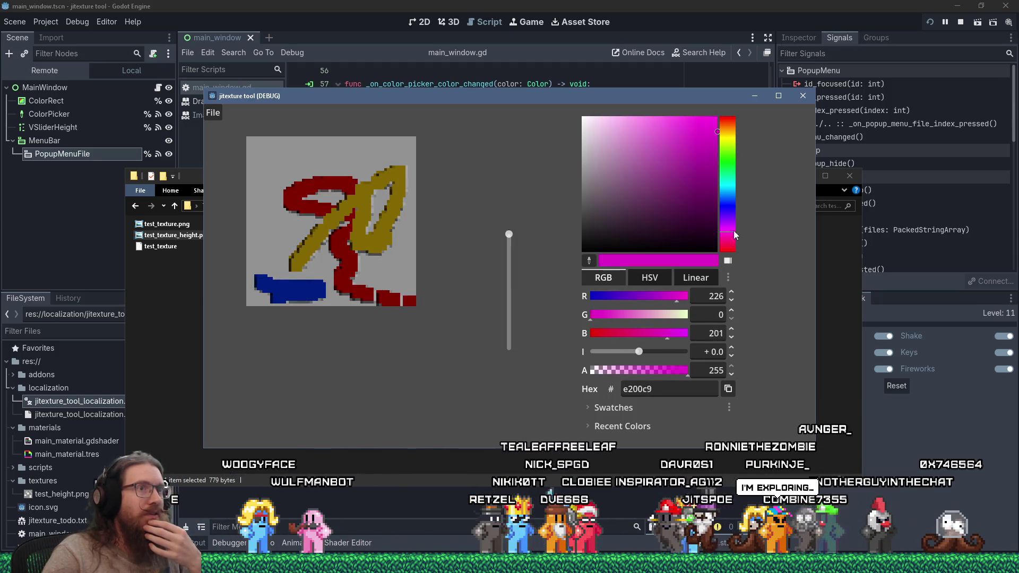
{"action": "left_click_drag", "start_coordinate": [295, 189], "coordinate": [415, 258]}
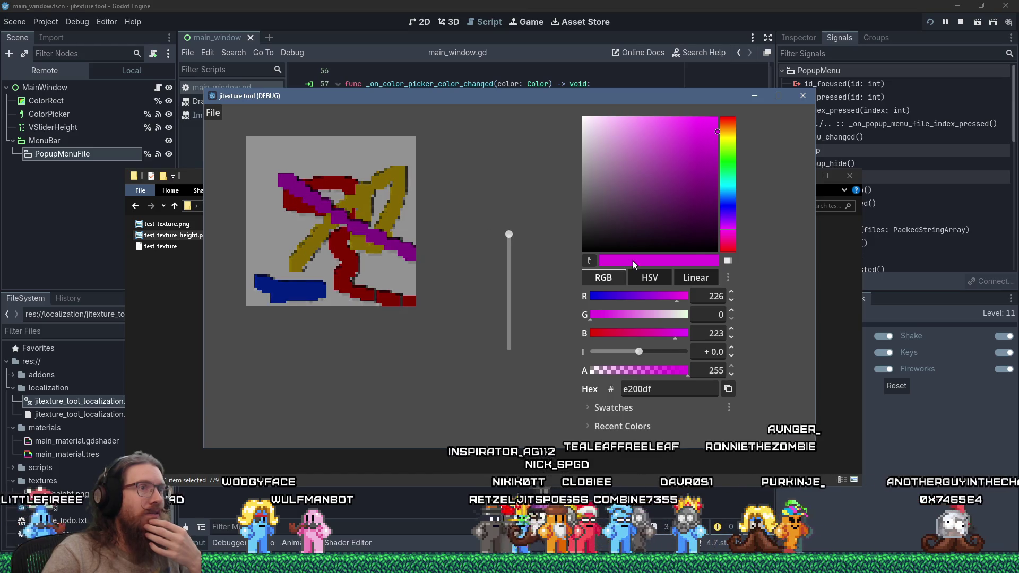
{"action": "left_click", "coordinate": [213, 113]}
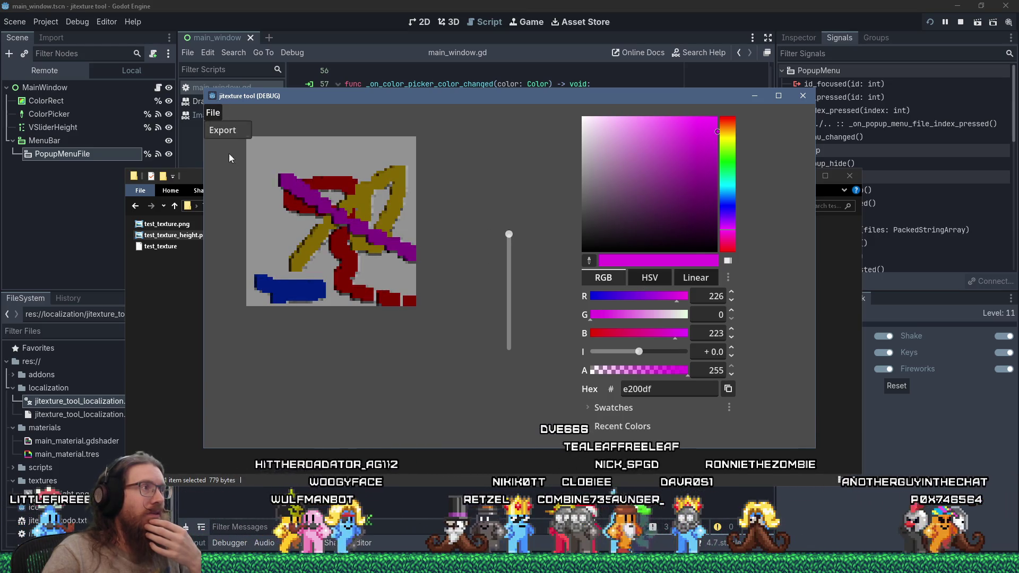
{"action": "left_click", "coordinate": [227, 133]}
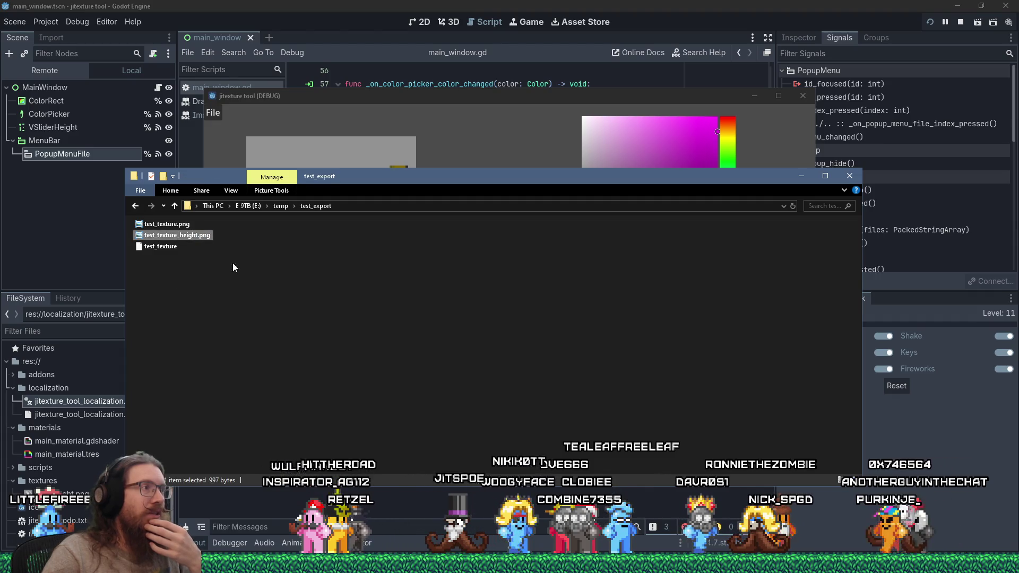
Preview the re-exported heightmap and test_texture.png in Photo Viewer.
{"action": "key", "text": "Return"}
{"action": "scroll", "coordinate": [520, 281], "scroll_direction": "up", "scroll_amount": 2}
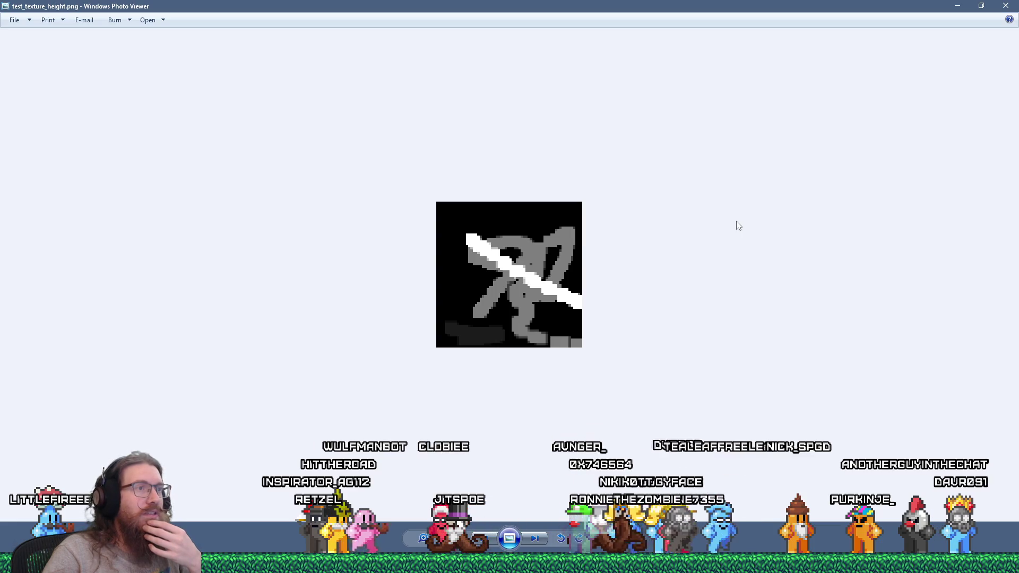
{"action": "left_click", "coordinate": [1006, 5]}
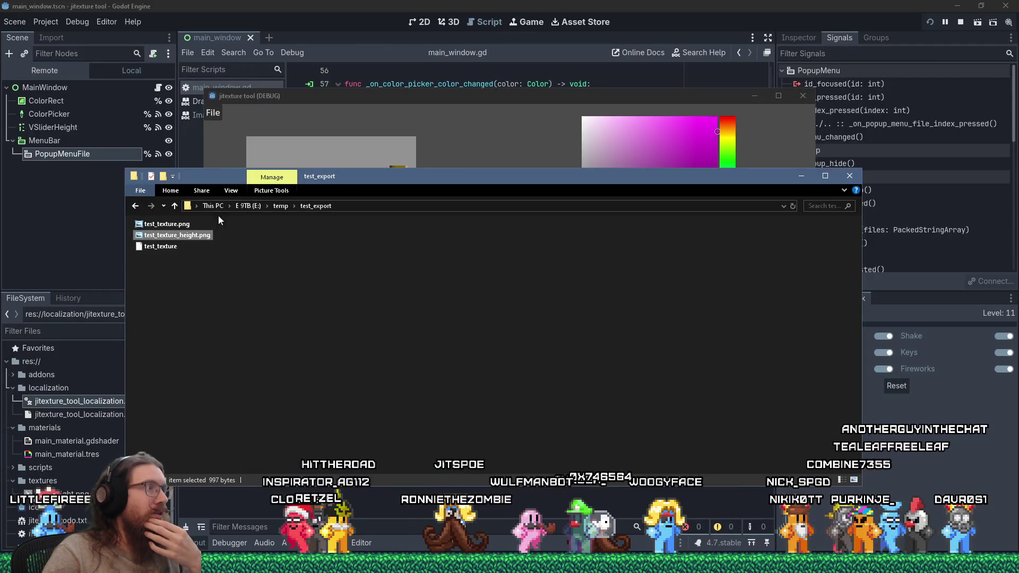
{"action": "key", "text": "Return"}
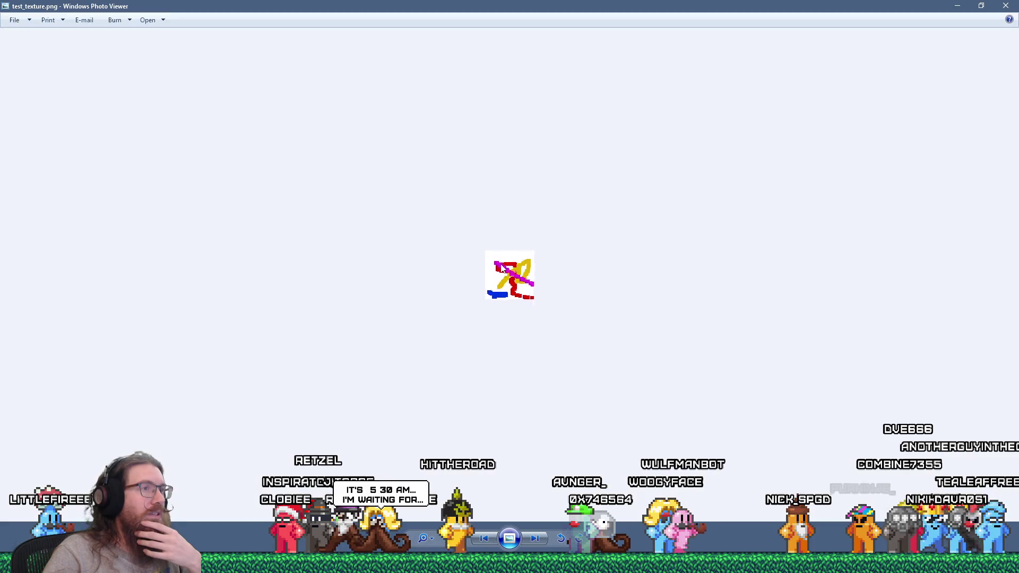
{"action": "key", "text": "Escape"}
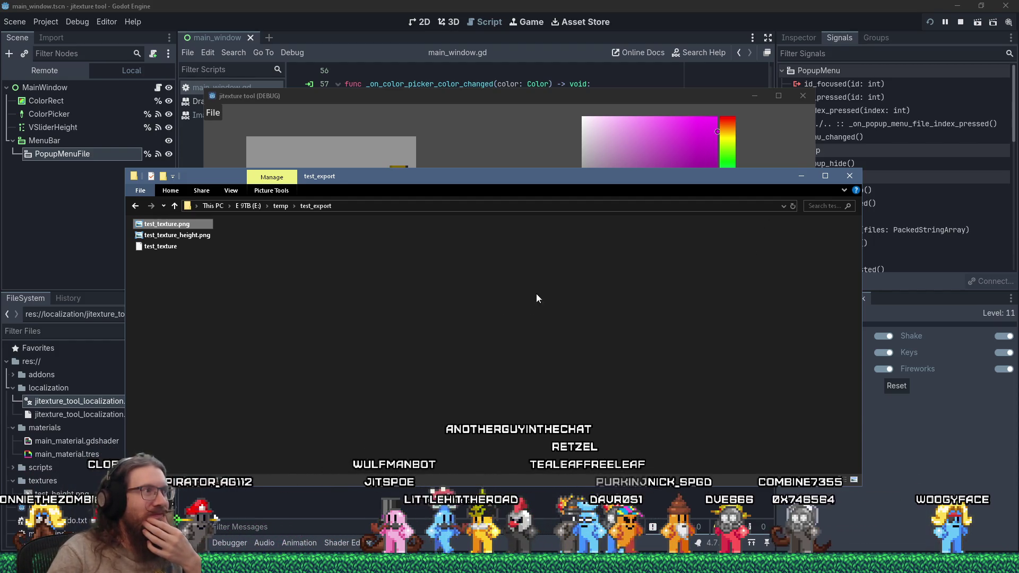
Delete all exported files from test_export and switch back to the Godot editor.
{"action": "key", "text": "ctrl+a"}
{"action": "key", "text": "Delete"}
{"action": "left_click", "coordinate": [607, 5]}
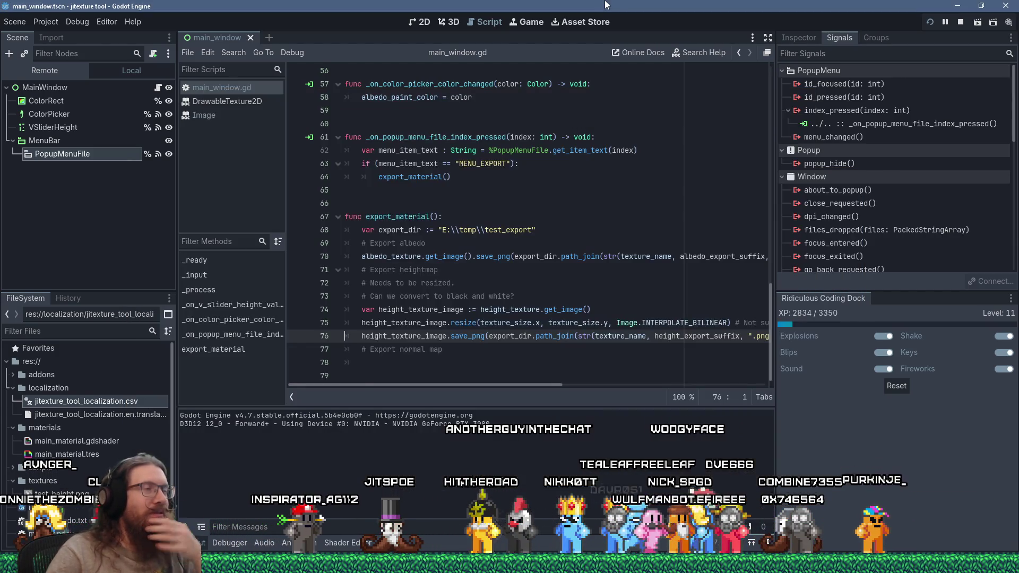
Begin a '#' comment on empty line 78 under the Export normal map note.
{"action": "left_click", "coordinate": [477, 362]}
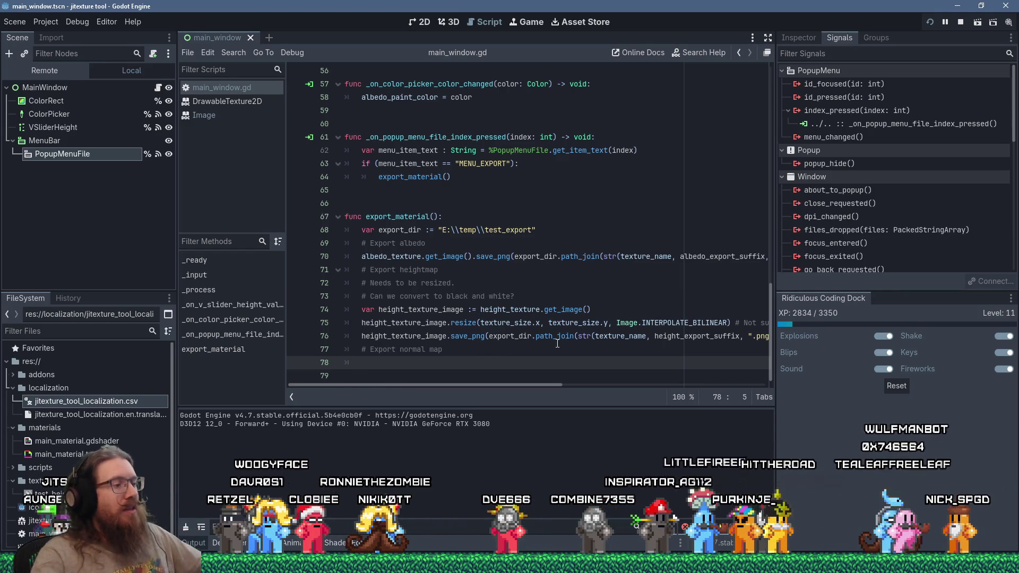
{"action": "type", "text": "##"}
{"action": "key", "text": "BackSpace"}
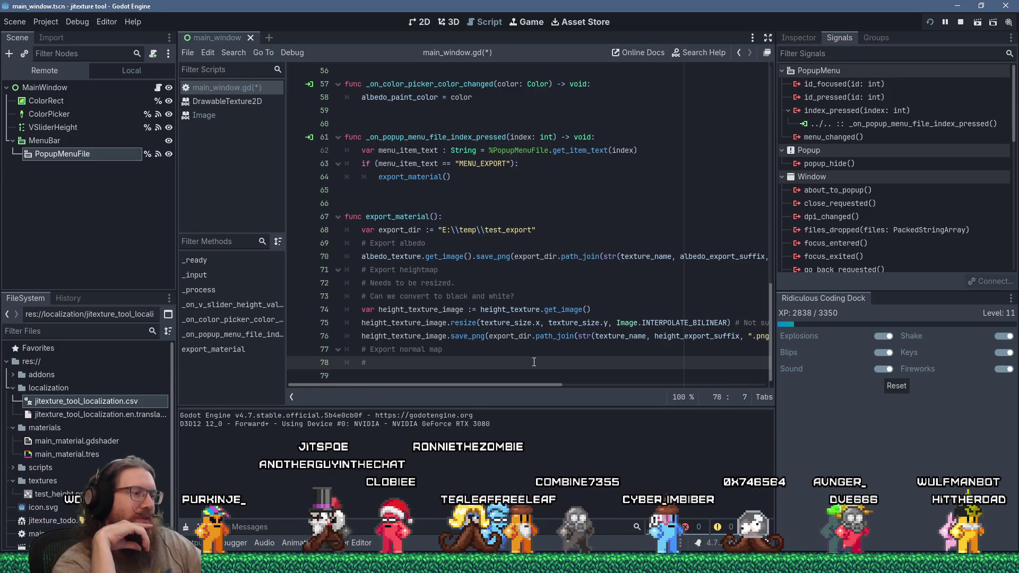
Write 'Make a viewport and use the shader to generate the normal map.' after the # on line 78.
{"action": "type", "text": "Make a viewport"}
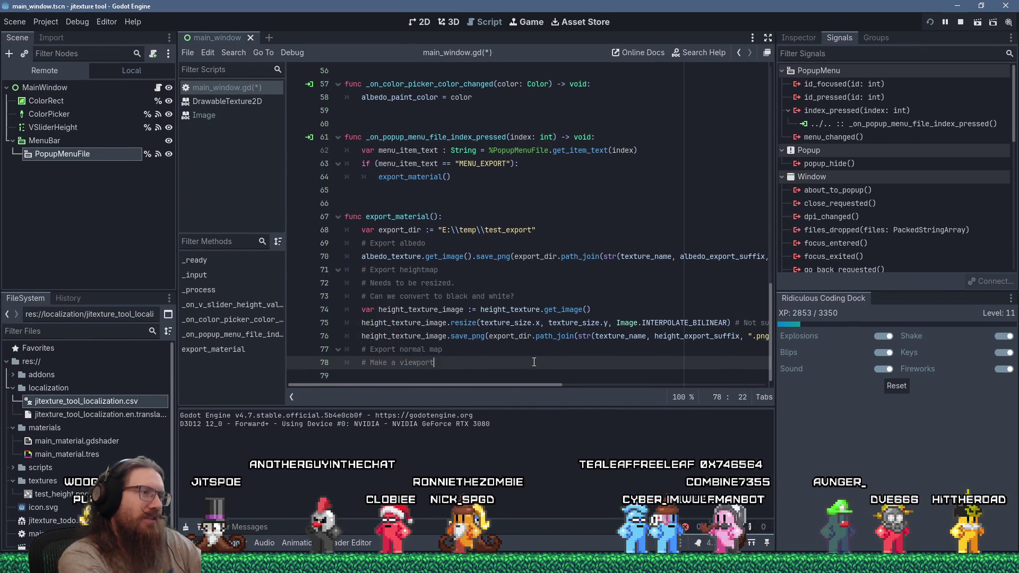
{"action": "type", "text": " a"}
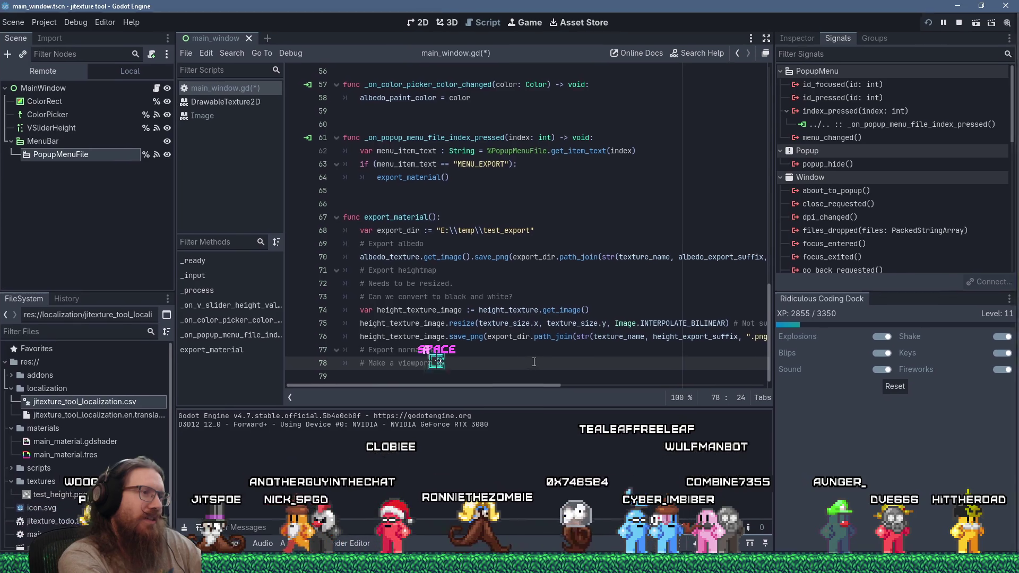
{"action": "type", "text": "nd use th"}
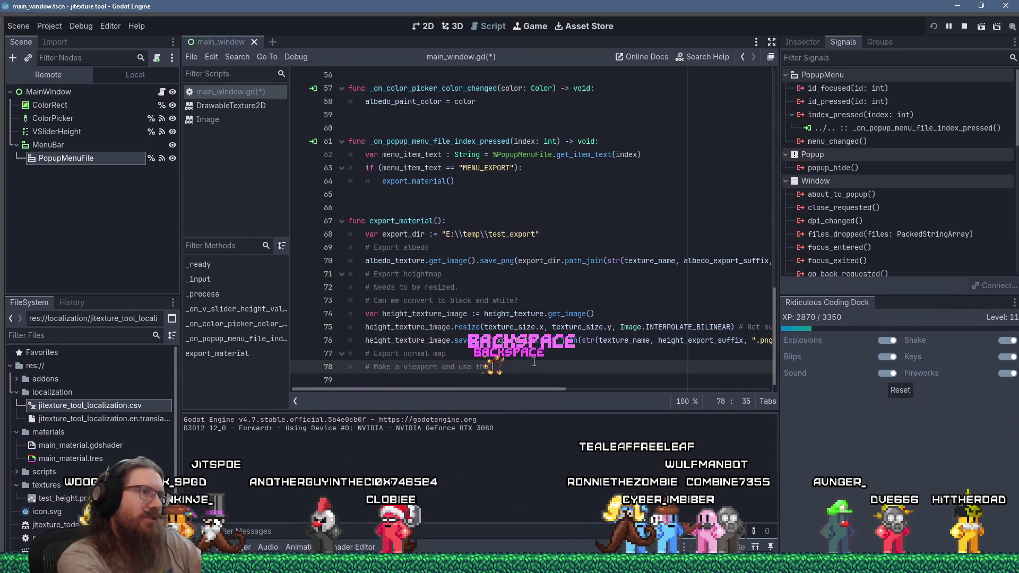
{"action": "type", "text": "e shader to generate "}
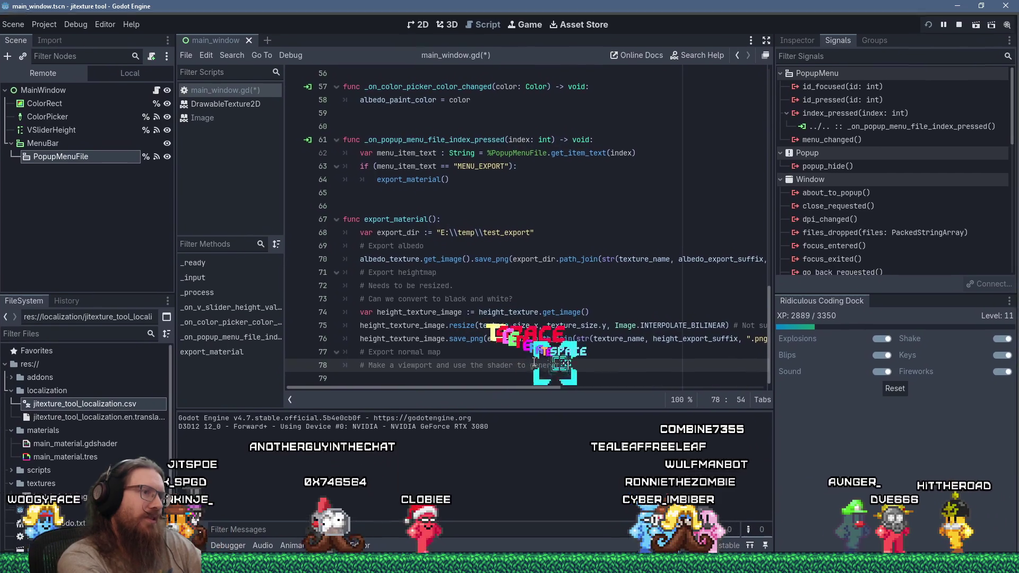
{"action": "type", "text": "the normal map"}
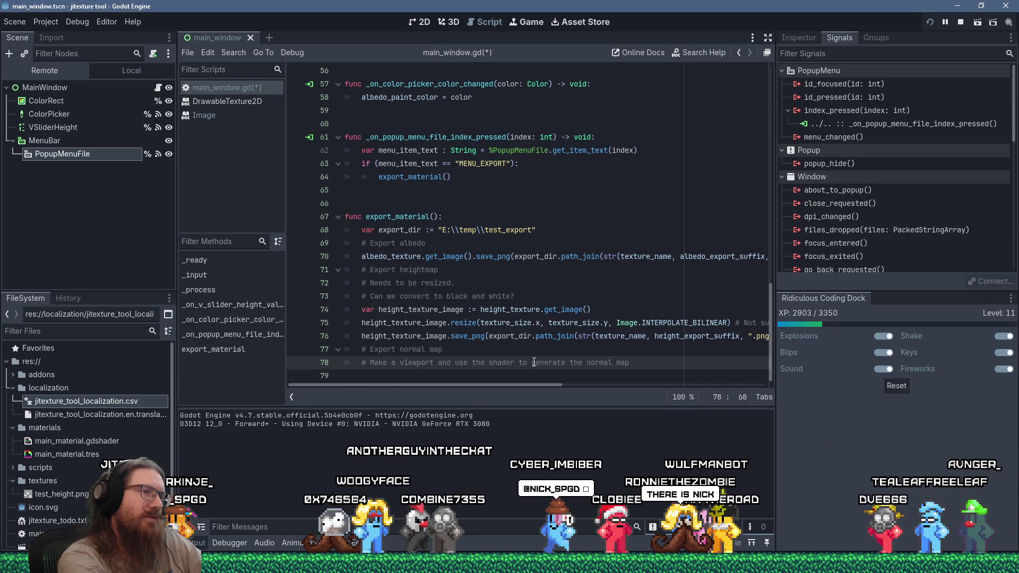
{"action": "type", "text": "."}
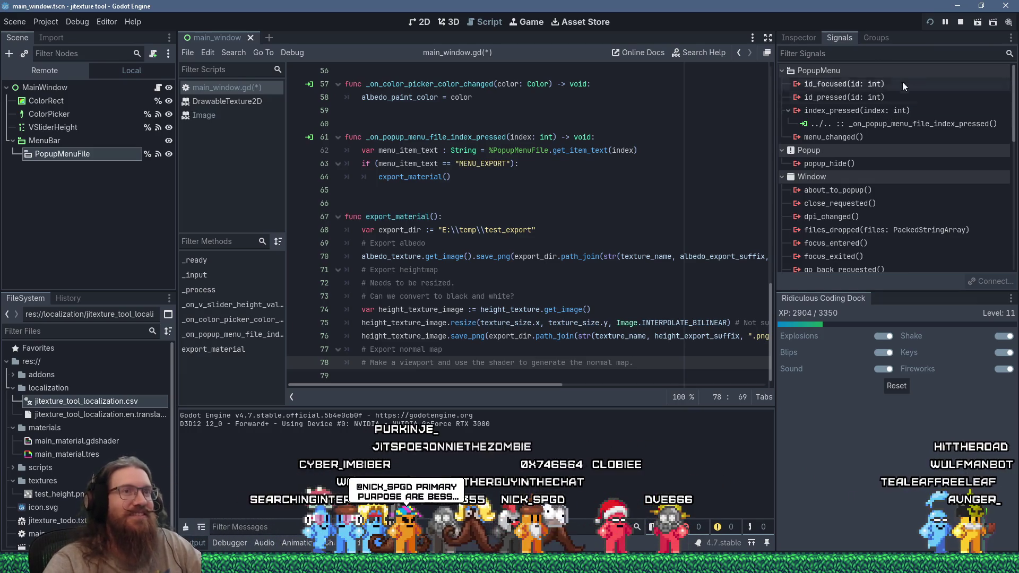
Rerun the texture tool and paint a light pink stroke across the canvas.
{"action": "left_click", "coordinate": [933, 18]}
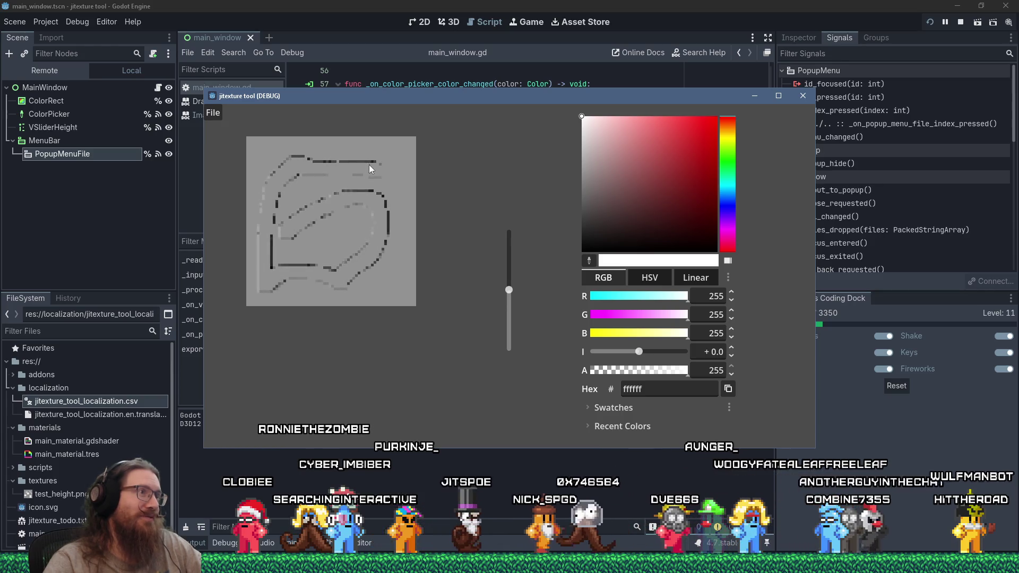
{"action": "left_click", "coordinate": [643, 116]}
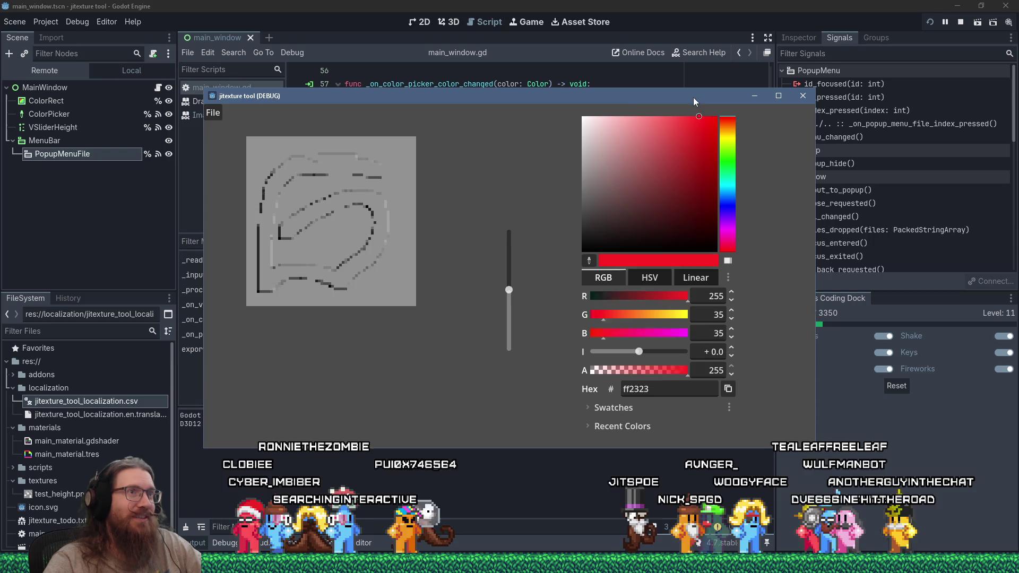
{"action": "mouse_move", "coordinate": [256, 158]}
{"action": "left_mouse_down"}
{"action": "mouse_move", "coordinate": [302, 188]}
{"action": "mouse_move", "coordinate": [369, 165]}
{"action": "mouse_move", "coordinate": [406, 229]}
{"action": "left_mouse_up"}
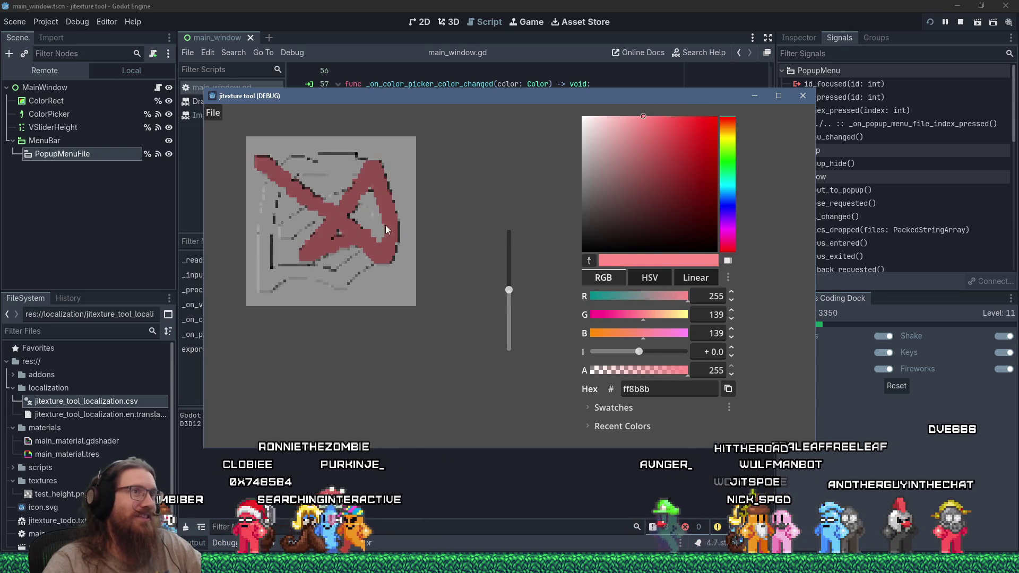
{"action": "left_click", "coordinate": [713, 116]}
Paint green and blue strokes, then open the exported test_texture.png from test_export.
{"action": "left_click", "coordinate": [728, 174]}
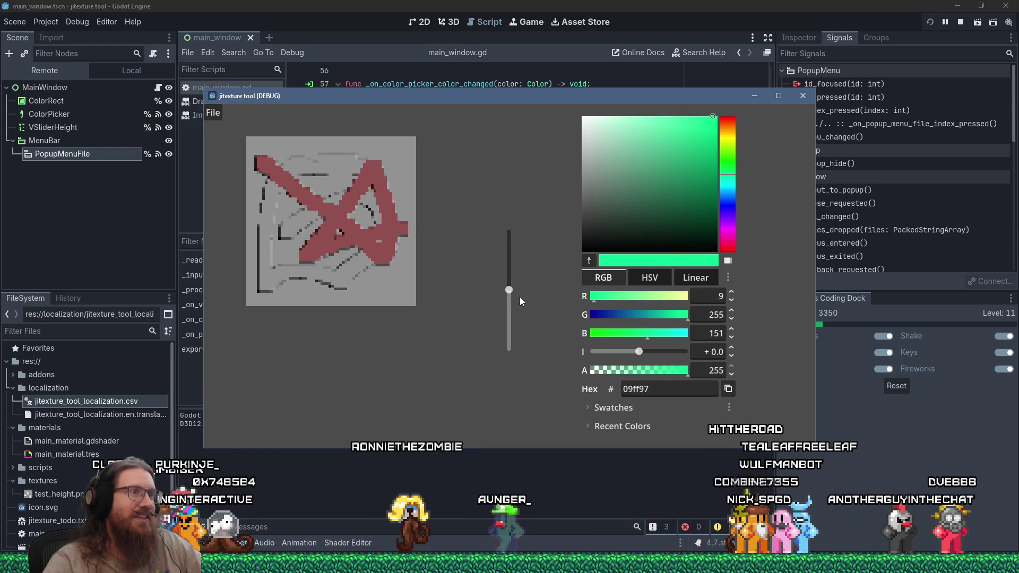
{"action": "left_click_drag", "start_coordinate": [291, 229], "coordinate": [406, 189]}
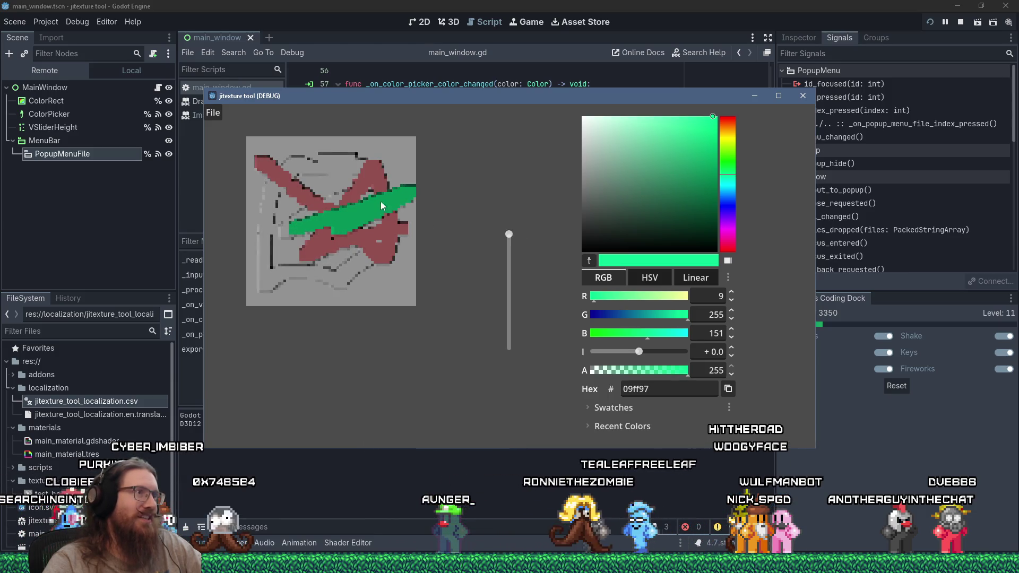
{"action": "left_click", "coordinate": [727, 205]}
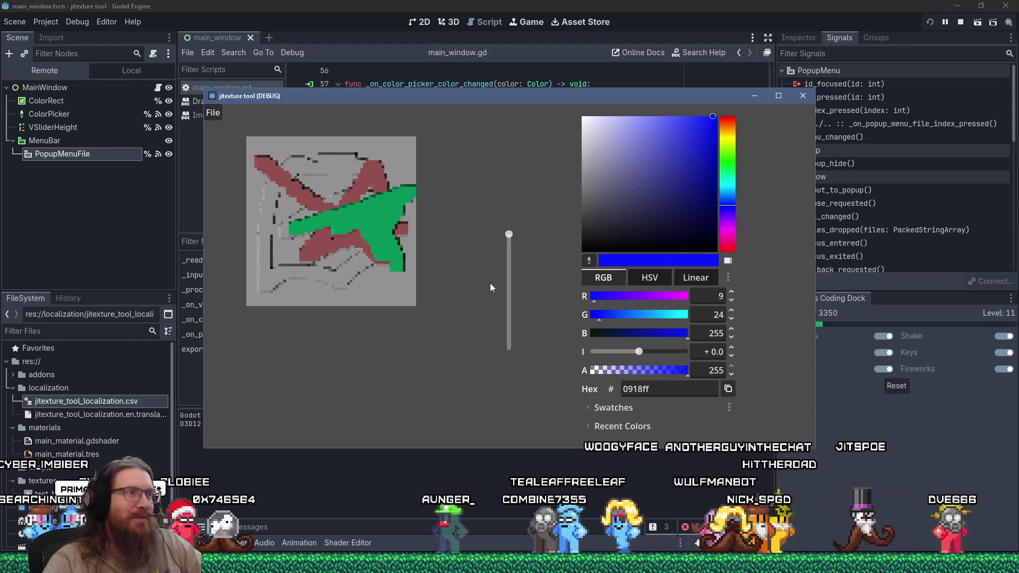
{"action": "left_click_drag", "start_coordinate": [321, 146], "coordinate": [366, 249]}
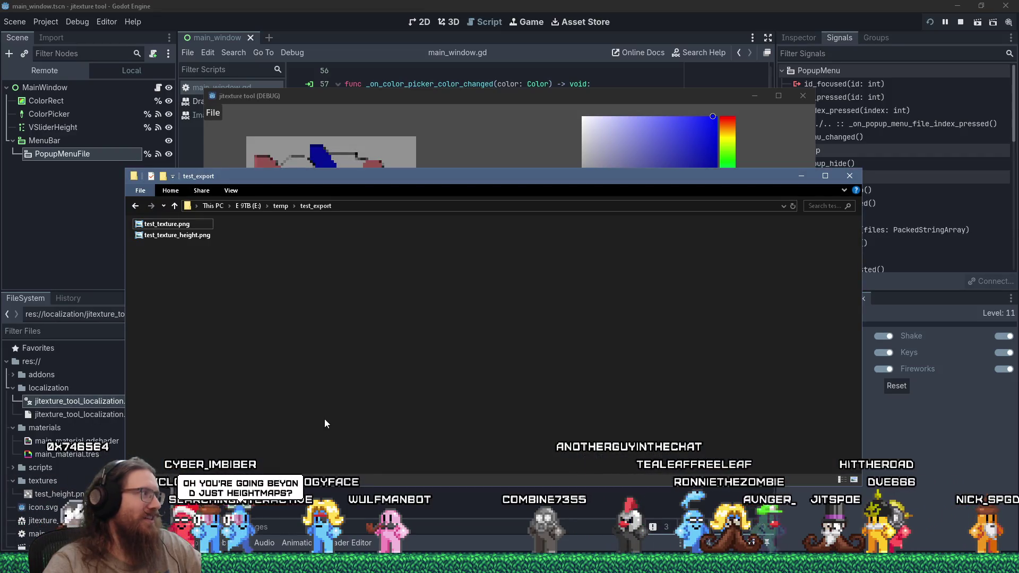
{"action": "double_click", "coordinate": [167, 224]}
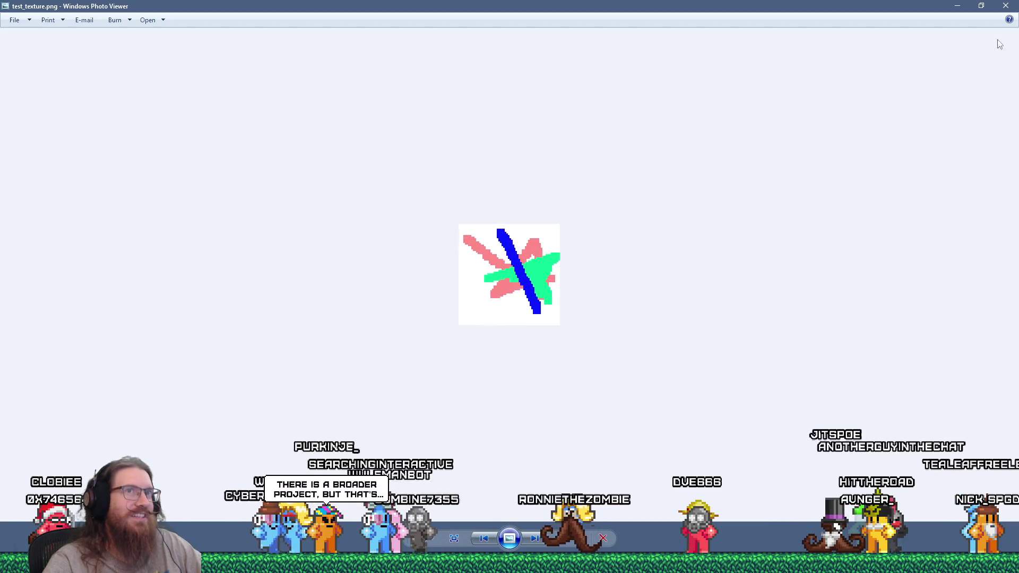
Close test_texture.png, view the test_texture_height.png height map zoomed in, then close it.
{"action": "left_click", "coordinate": [1005, 5]}
{"action": "left_click", "coordinate": [199, 236]}
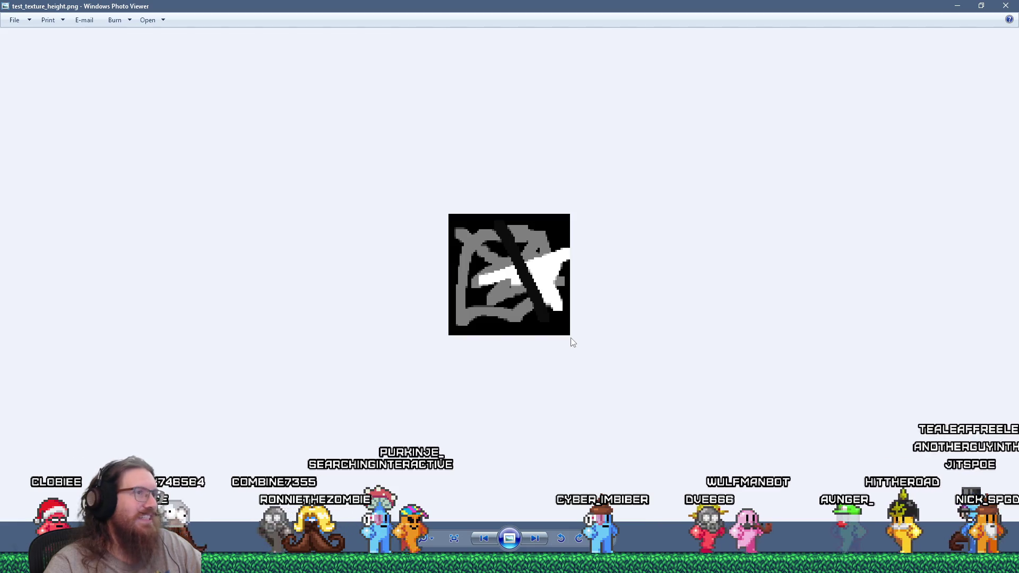
{"action": "scroll", "coordinate": [572, 343], "scroll_direction": "up", "scroll_amount": 2}
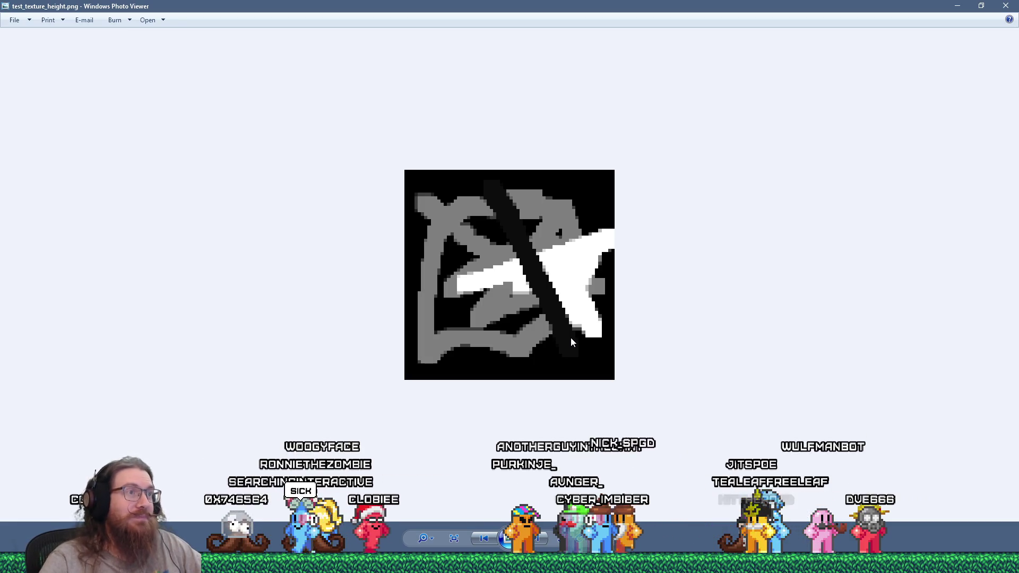
{"action": "left_click", "coordinate": [1006, 6]}
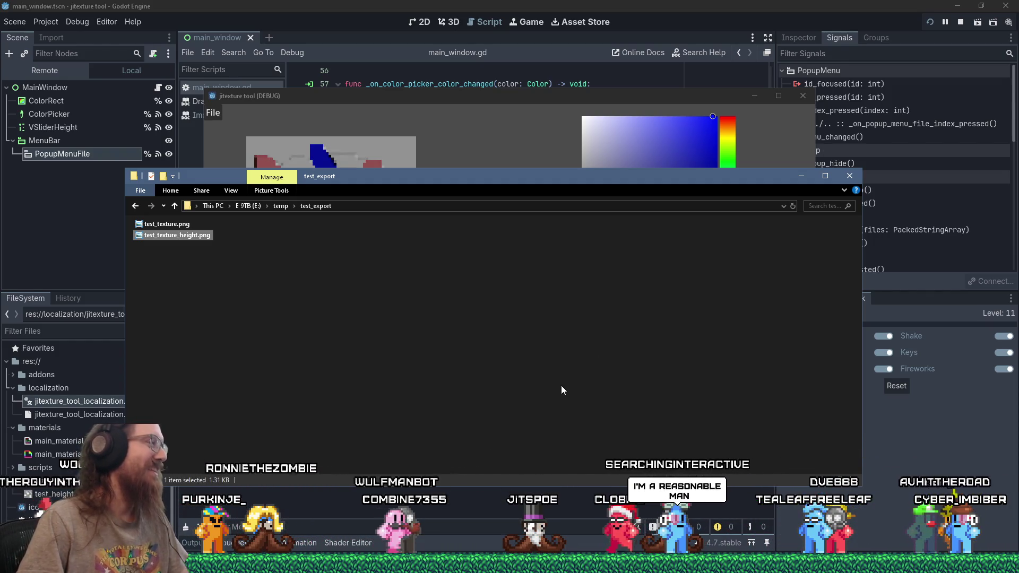
Rearrange the Explorer and texture tool windows, then close the texture tool to stop the run.
{"action": "mouse_move", "coordinate": [496, 181]}
{"action": "left_mouse_down"}
{"action": "mouse_move", "coordinate": [585, 256]}
{"action": "mouse_move", "coordinate": [539, 318]}
{"action": "mouse_move", "coordinate": [533, 228]}
{"action": "left_mouse_up"}
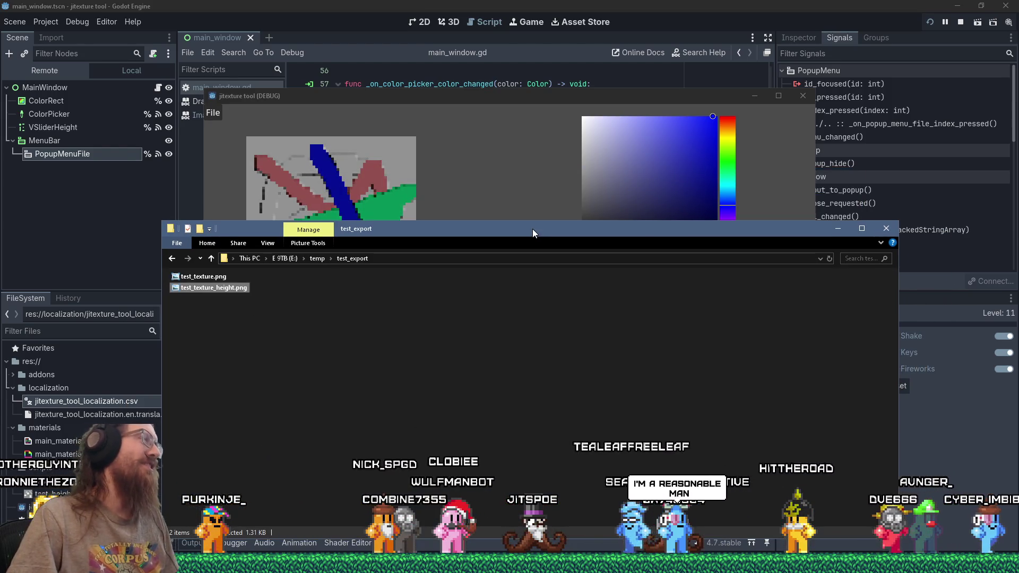
{"action": "left_click_drag", "start_coordinate": [588, 96], "coordinate": [702, 83]}
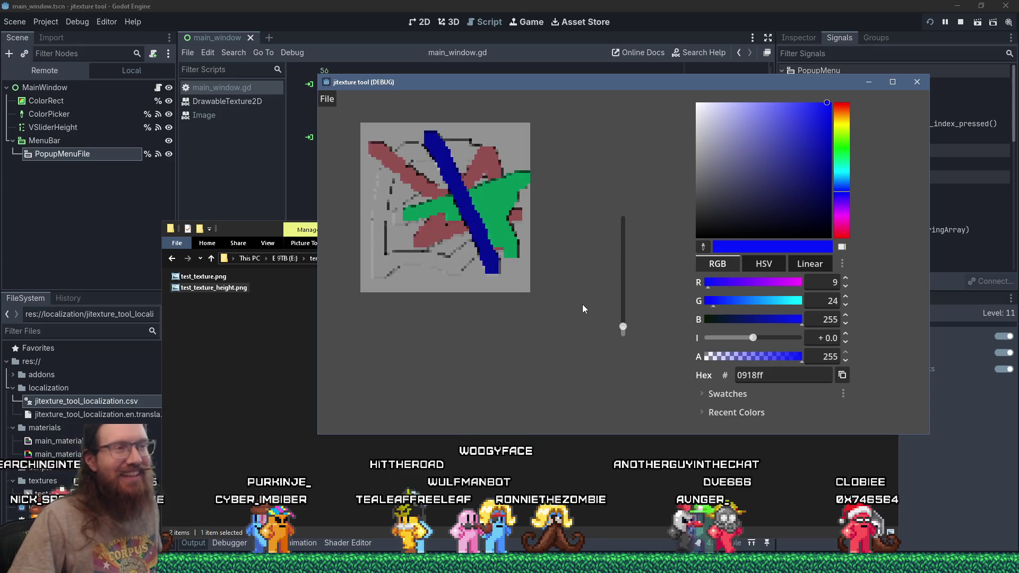
{"action": "left_click_drag", "start_coordinate": [659, 133], "coordinate": [658, 132]}
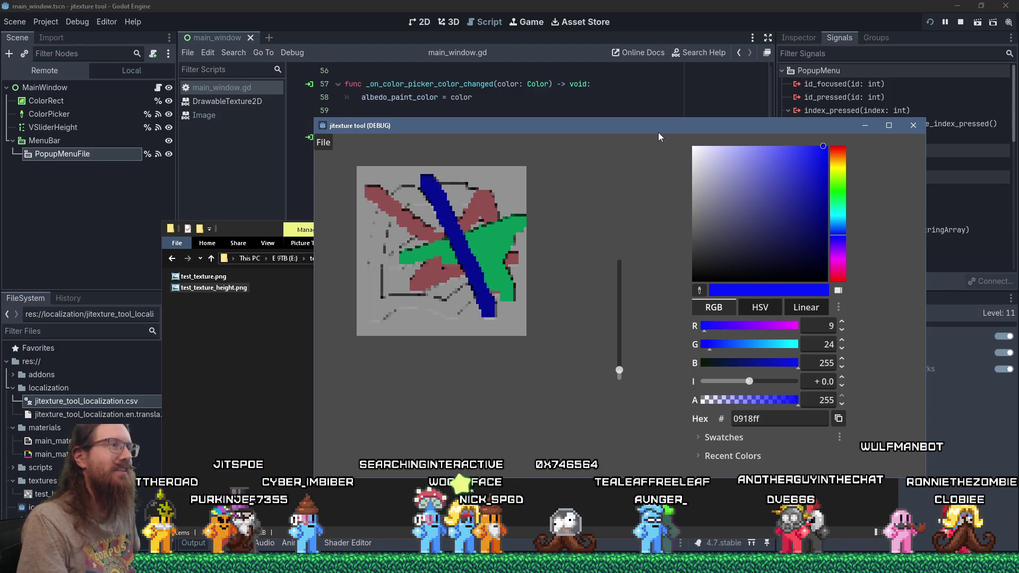
{"action": "left_click_drag", "start_coordinate": [658, 132], "coordinate": [524, 116]}
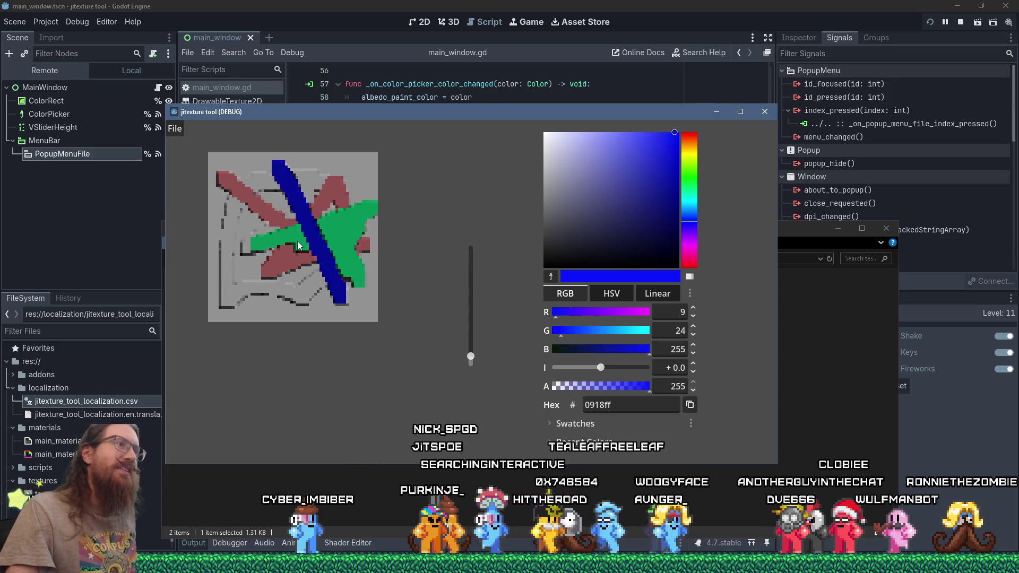
{"action": "left_click_drag", "start_coordinate": [393, 114], "coordinate": [505, 113]}
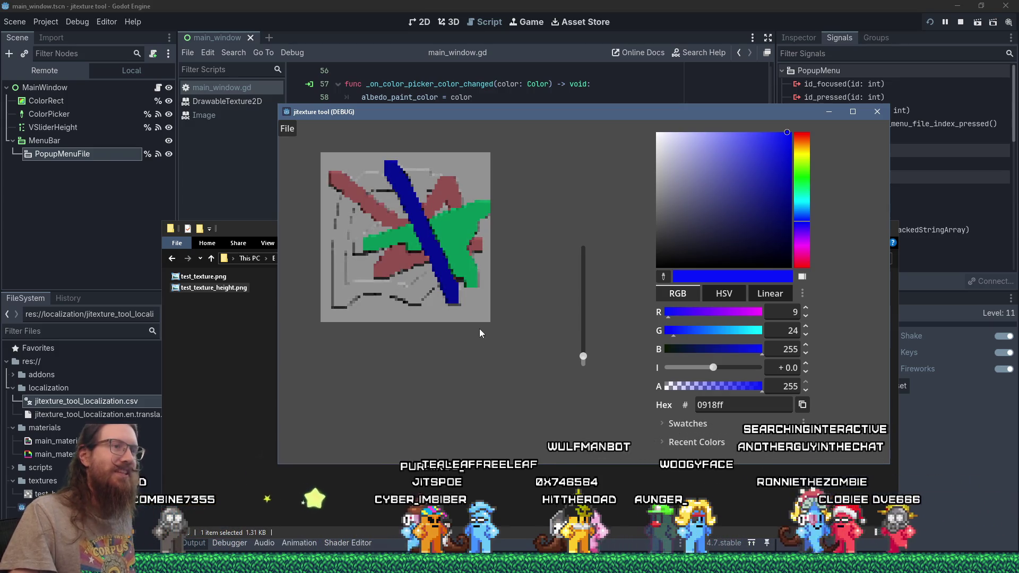
{"action": "mouse_move", "coordinate": [497, 109]}
{"action": "left_mouse_down"}
{"action": "mouse_move", "coordinate": [614, 110]}
{"action": "mouse_move", "coordinate": [449, 104]}
{"action": "left_mouse_up"}
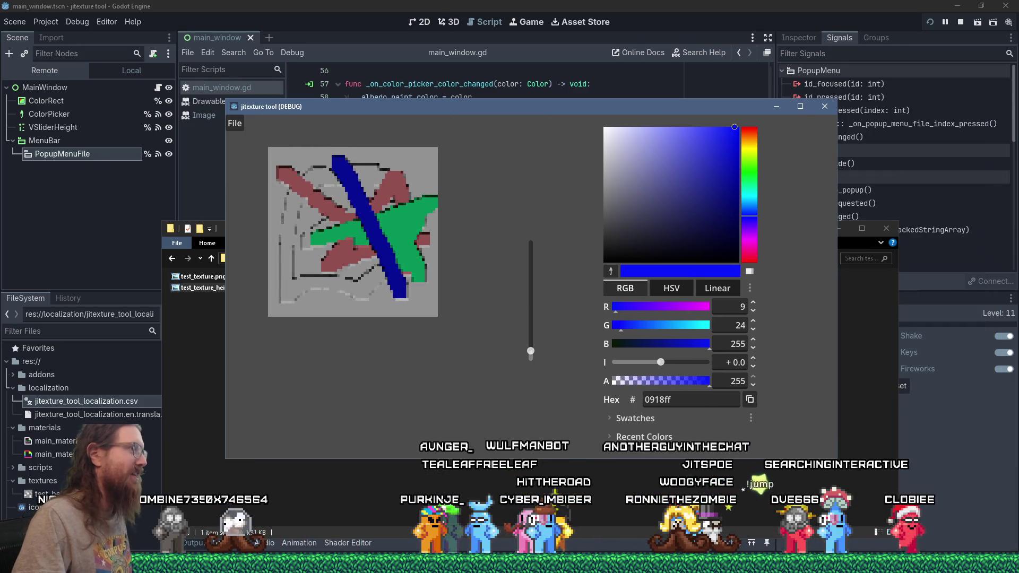
{"action": "left_click", "coordinate": [824, 108]}
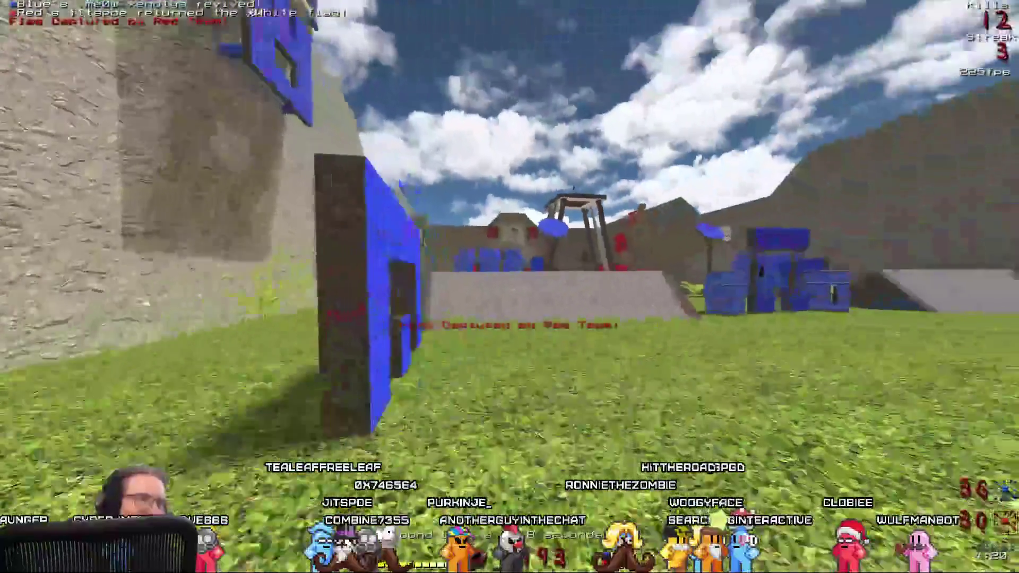
Walk through the smoke and crates, onto the tower deck, toward the blue base.
{"action": "key", "text": "w"}
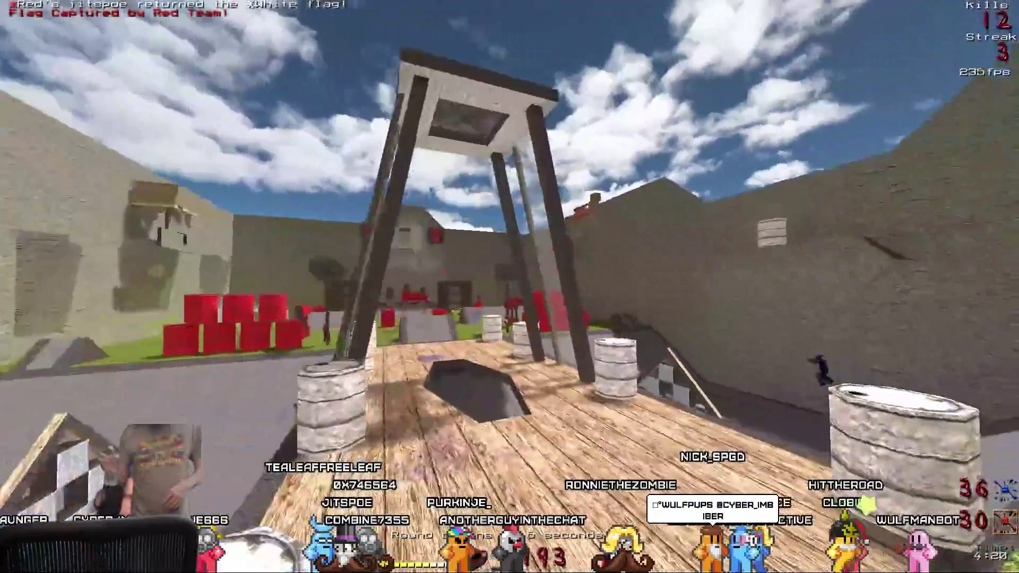
{"action": "key", "text": "w"}
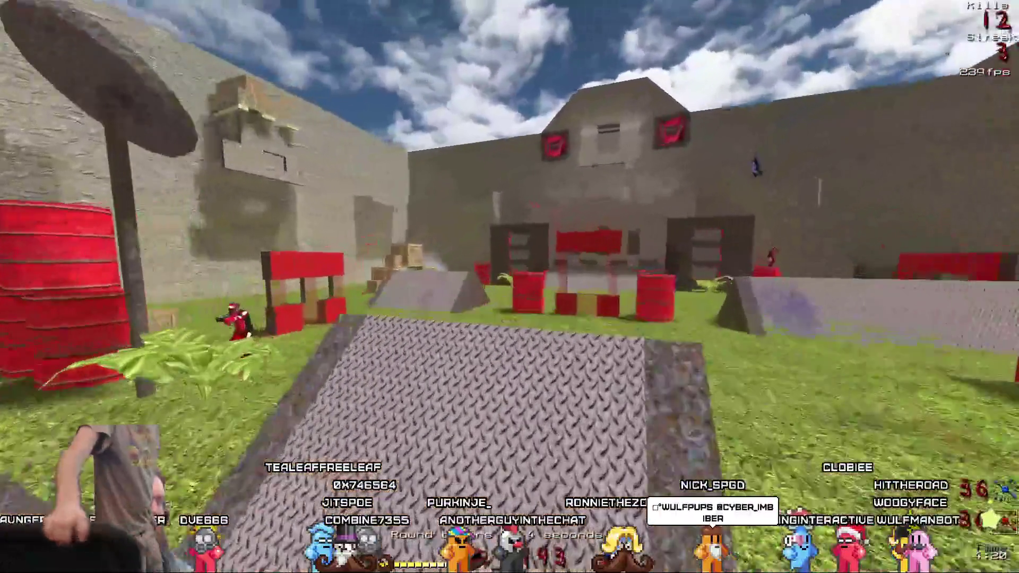
{"action": "key", "text": "w"}
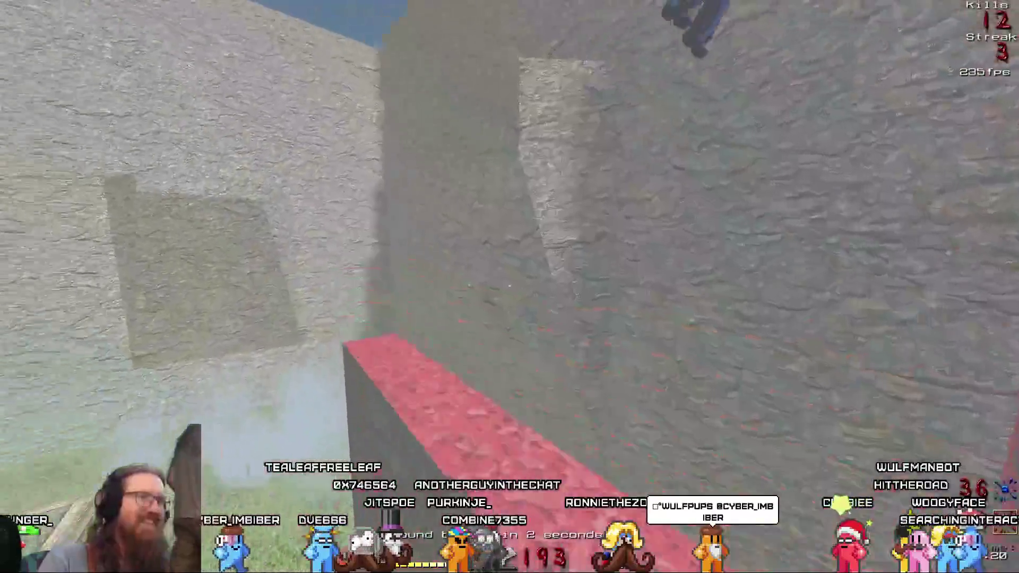
{"action": "key", "text": "w"}
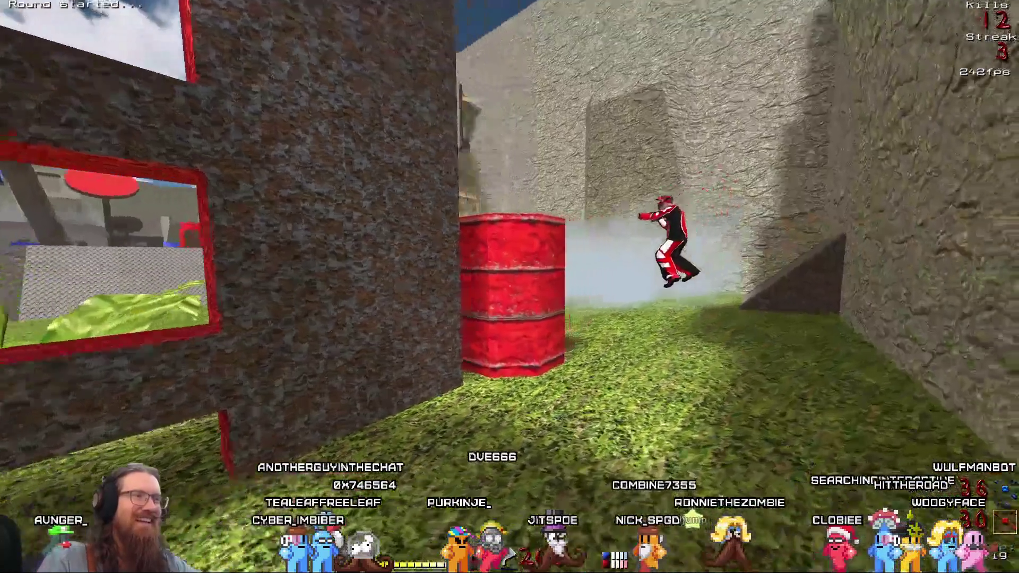
{"action": "key", "text": "w"}
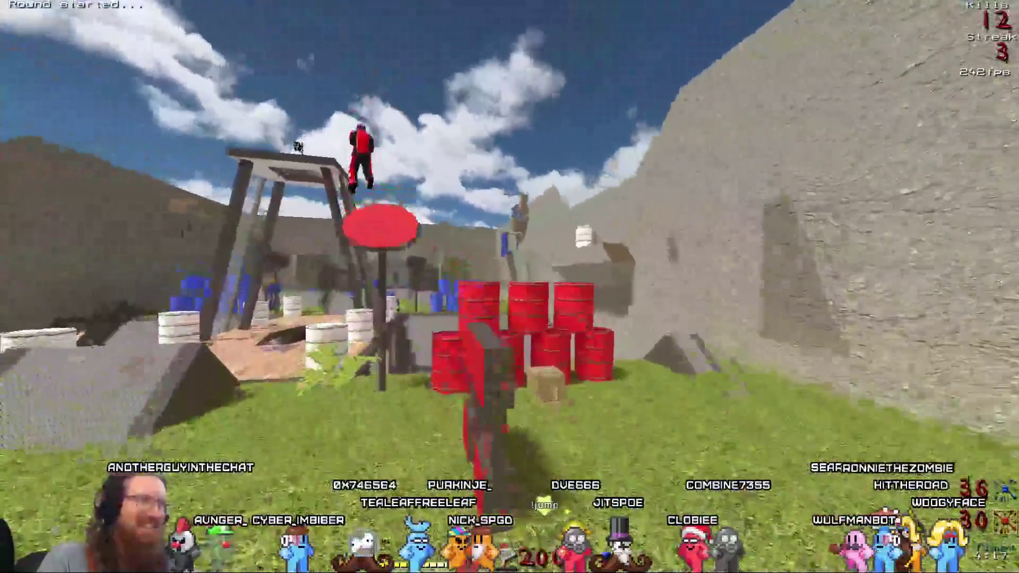
{"action": "key", "text": "w"}
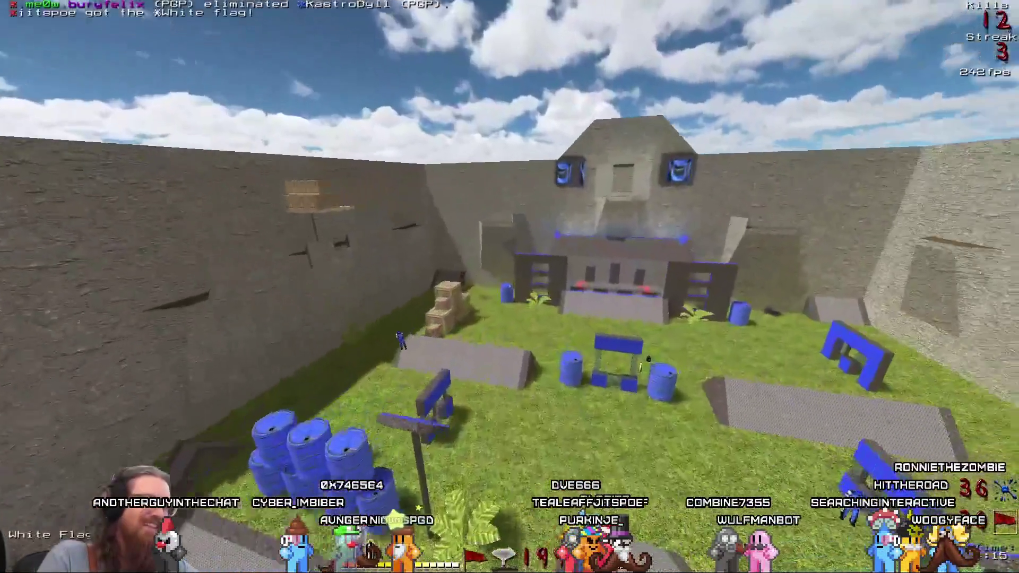
{"action": "key", "text": "w"}
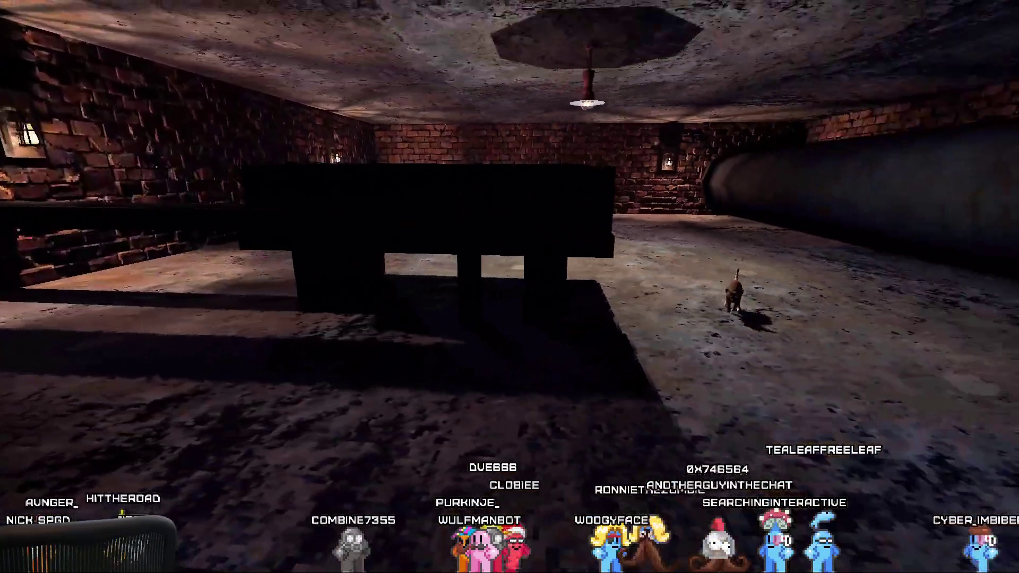
Climb the stairs, then run 'map BunkerLevel_Monitors' from the developer console to load it.
{"action": "key", "text": "w"}
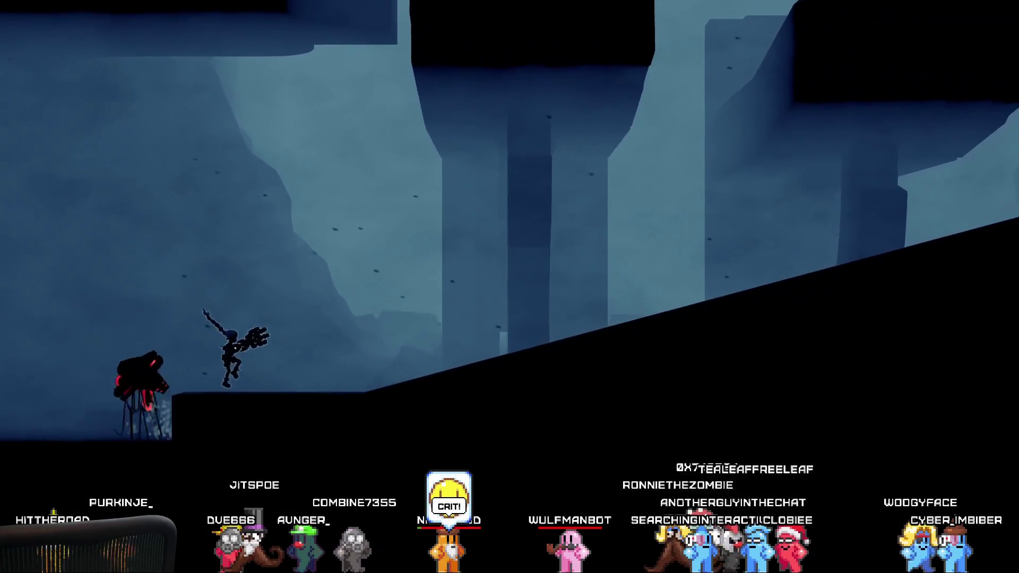
{"action": "key", "text": "grave"}
{"action": "key", "text": "Up"}
{"action": "key", "text": "Up"}
{"action": "key", "text": "Return"}
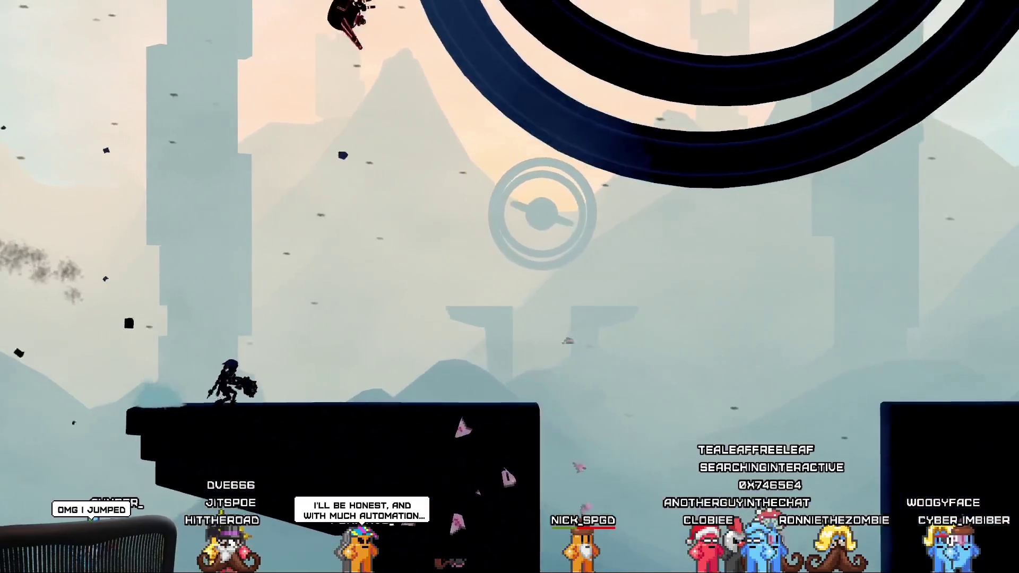
{"action": "key", "text": "grave"}
{"action": "key", "text": "Up"}
{"action": "key", "text": "Up"}
{"action": "key", "text": "Up"}
{"action": "key", "text": "Return"}
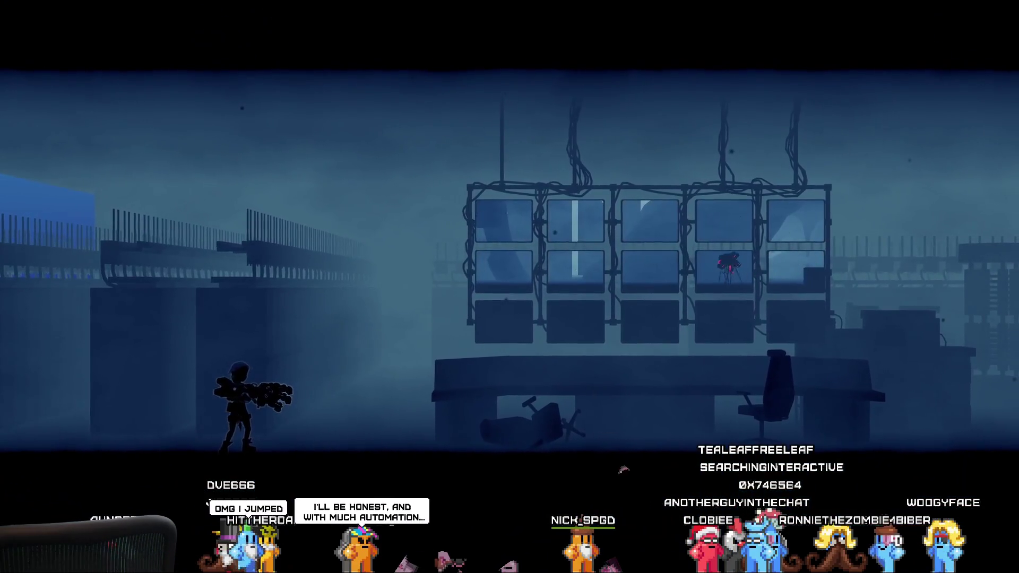
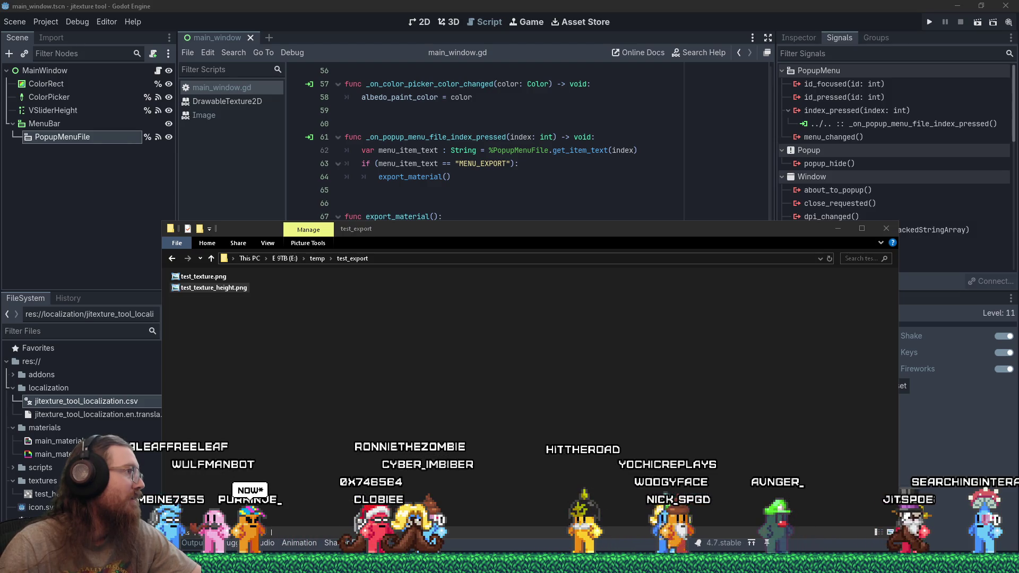
Switch from the Explorer test_export folder to the Firefox window showing the Materialize page.
{"action": "key", "text": "alt+Tab"}
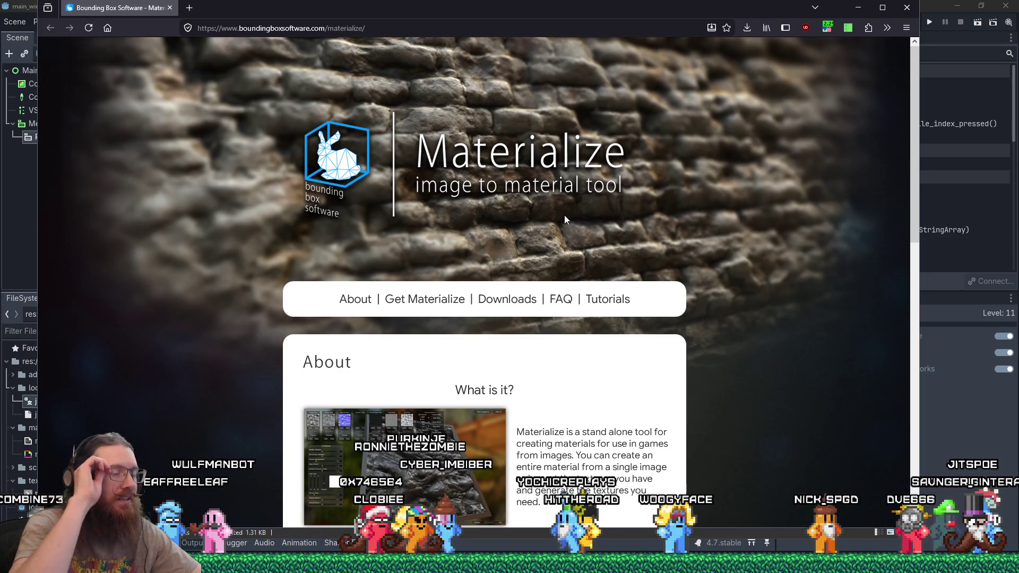
{"action": "scroll", "coordinate": [671, 290], "scroll_direction": "down", "scroll_amount": 5}
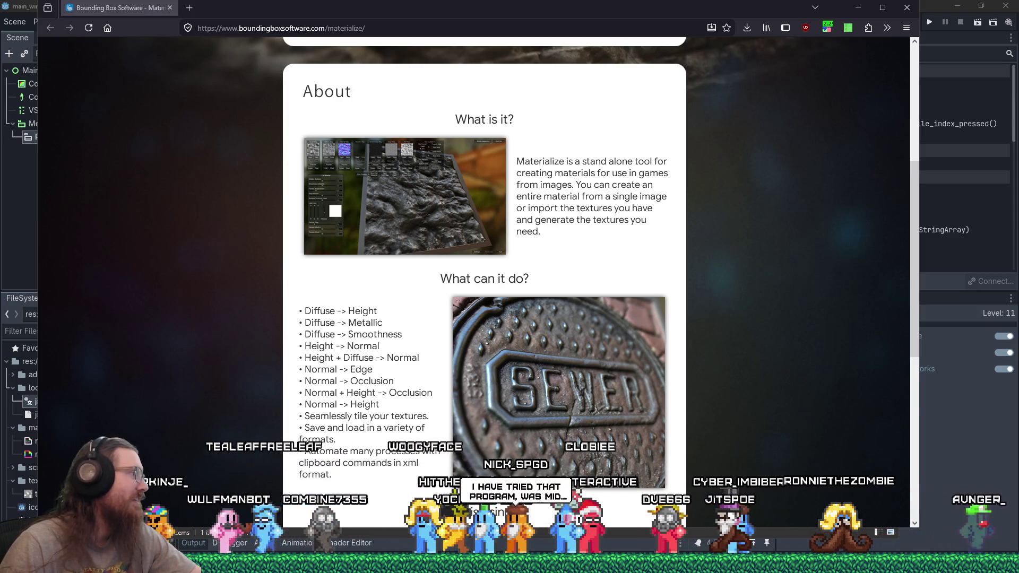
{"action": "scroll", "coordinate": [380, 253], "scroll_direction": "up", "scroll_amount": 5}
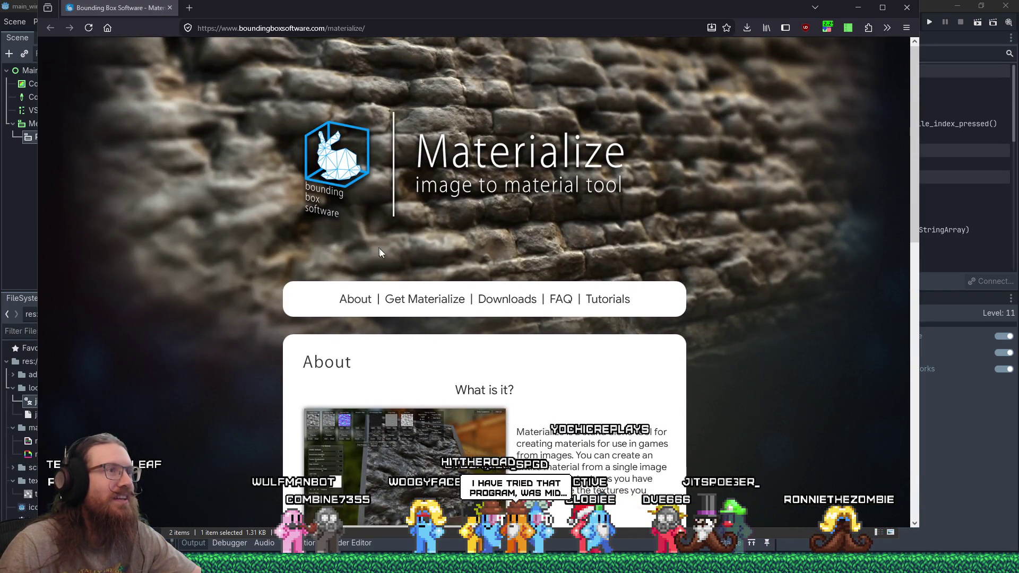
{"action": "scroll", "coordinate": [380, 252], "scroll_direction": "down", "scroll_amount": 5}
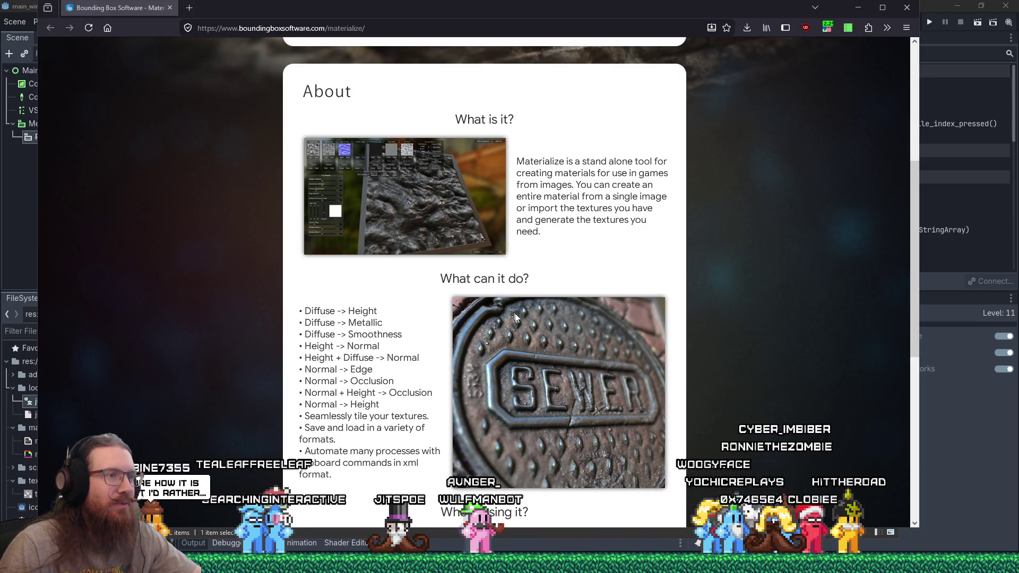
{"action": "scroll", "coordinate": [573, 335], "scroll_direction": "down", "scroll_amount": 7}
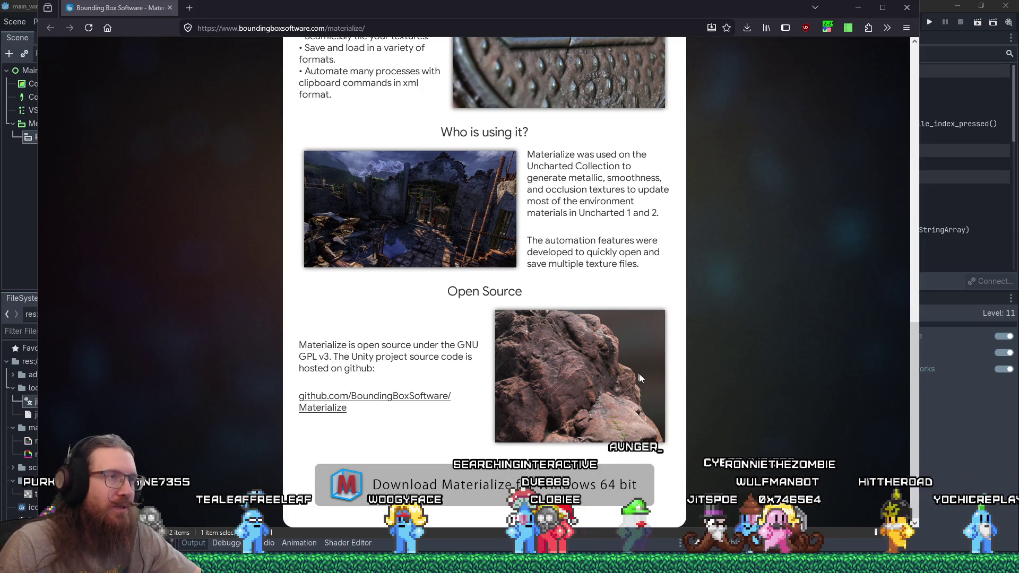
{"action": "scroll", "coordinate": [639, 378], "scroll_direction": "up", "scroll_amount": 4}
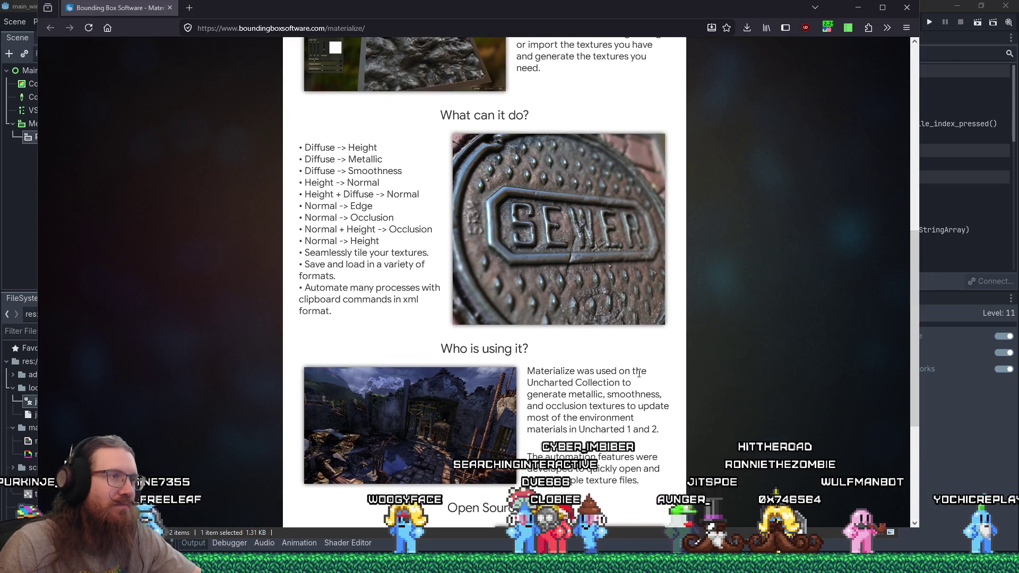
{"action": "scroll", "coordinate": [640, 373], "scroll_direction": "up", "scroll_amount": 7}
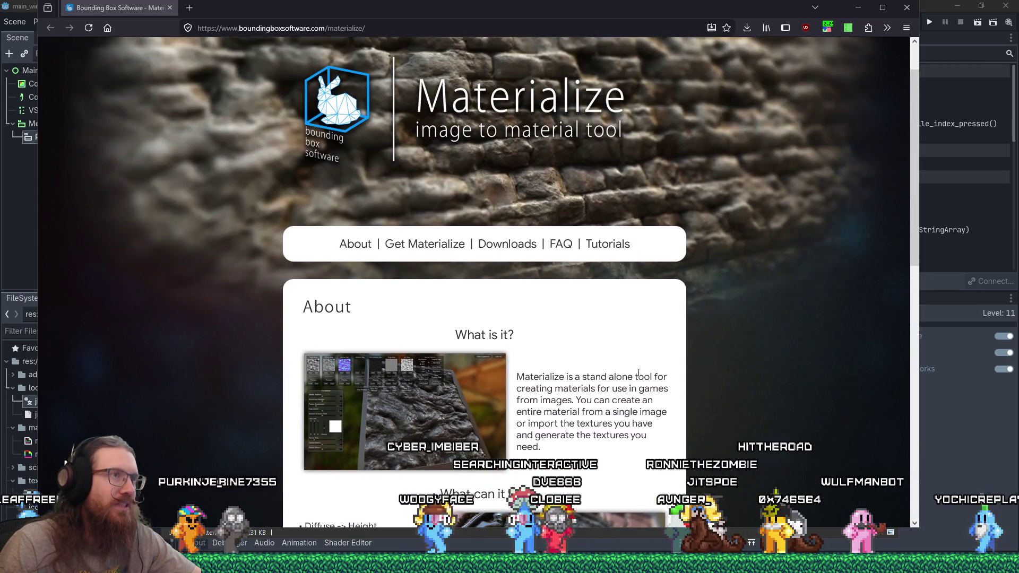
{"action": "scroll", "coordinate": [638, 373], "scroll_direction": "down", "scroll_amount": 5}
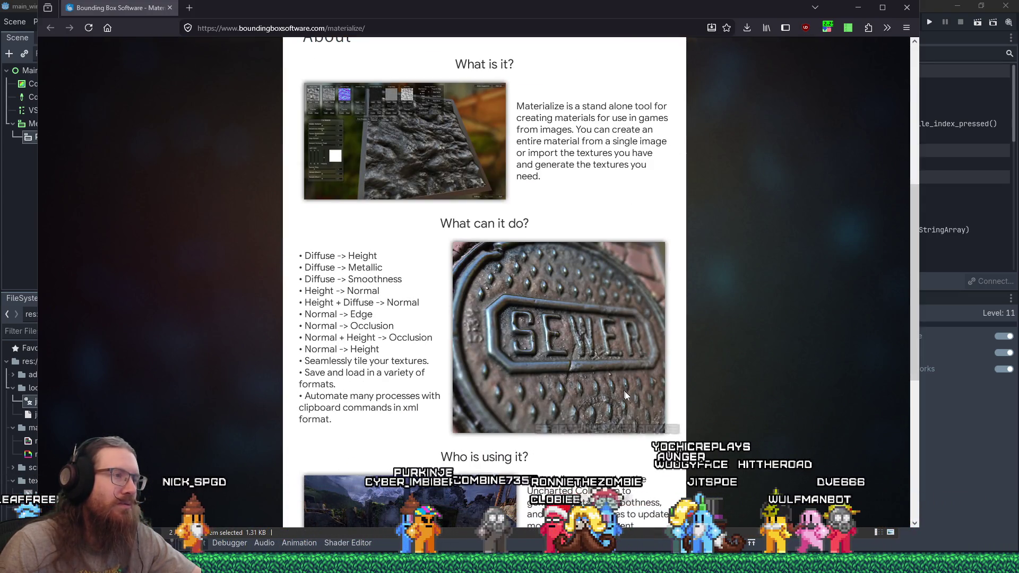
{"action": "scroll", "coordinate": [625, 395], "scroll_direction": "down", "scroll_amount": 4}
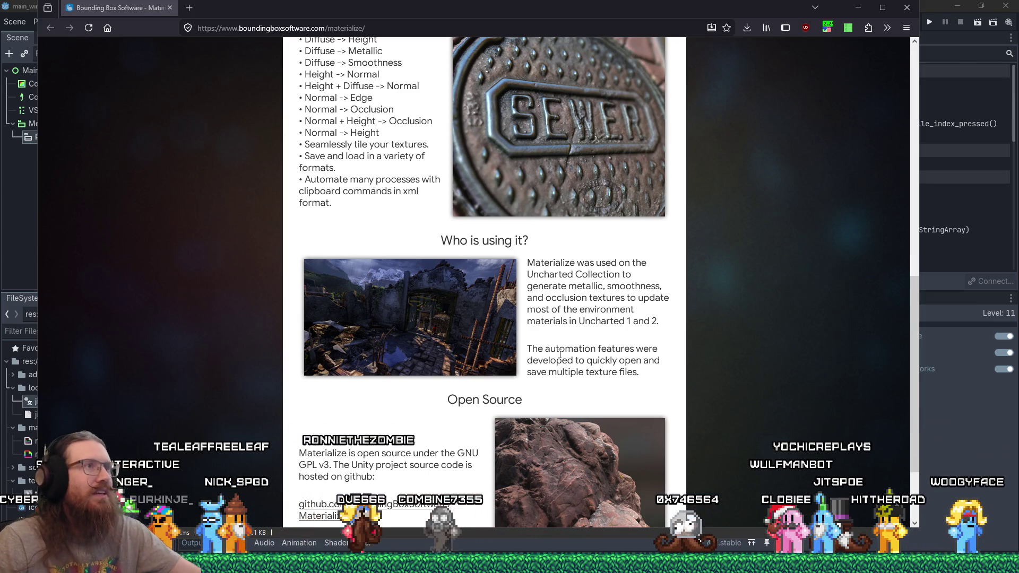
{"action": "scroll", "coordinate": [560, 353], "scroll_direction": "up", "scroll_amount": 2}
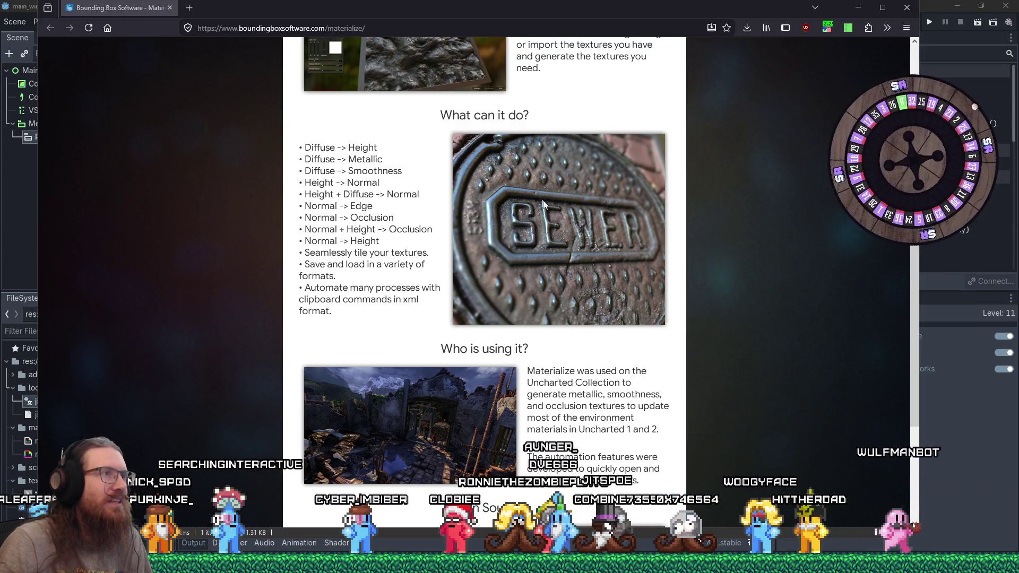
{"action": "scroll", "coordinate": [528, 280], "scroll_direction": "up", "scroll_amount": 2}
{"action": "scroll", "coordinate": [529, 280], "scroll_direction": "up", "scroll_amount": 4}
{"action": "scroll", "coordinate": [529, 280], "scroll_direction": "down", "scroll_amount": 4}
{"action": "scroll", "coordinate": [528, 280], "scroll_direction": "down", "scroll_amount": 6}
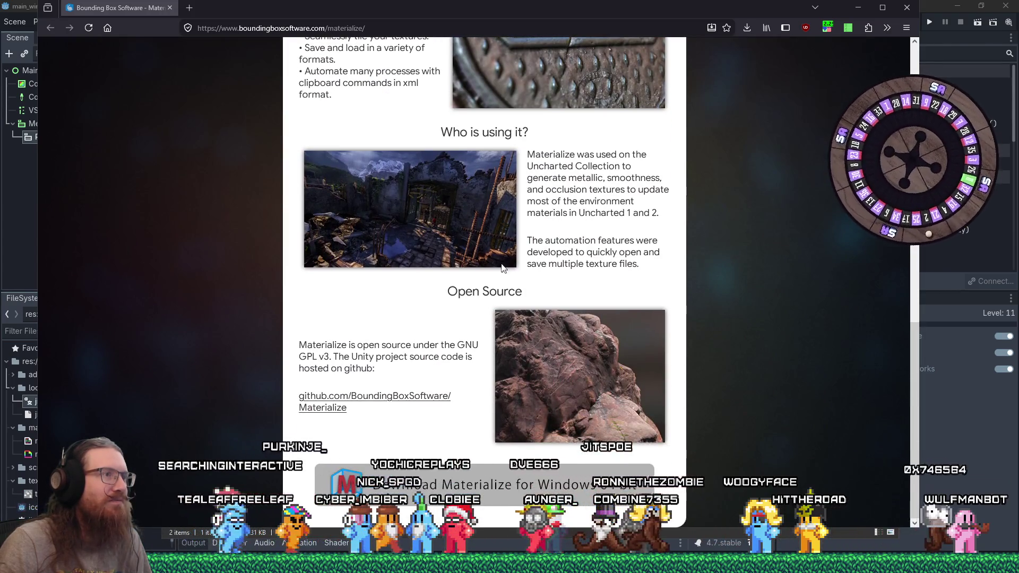
{"action": "scroll", "coordinate": [435, 271], "scroll_direction": "up", "scroll_amount": 3}
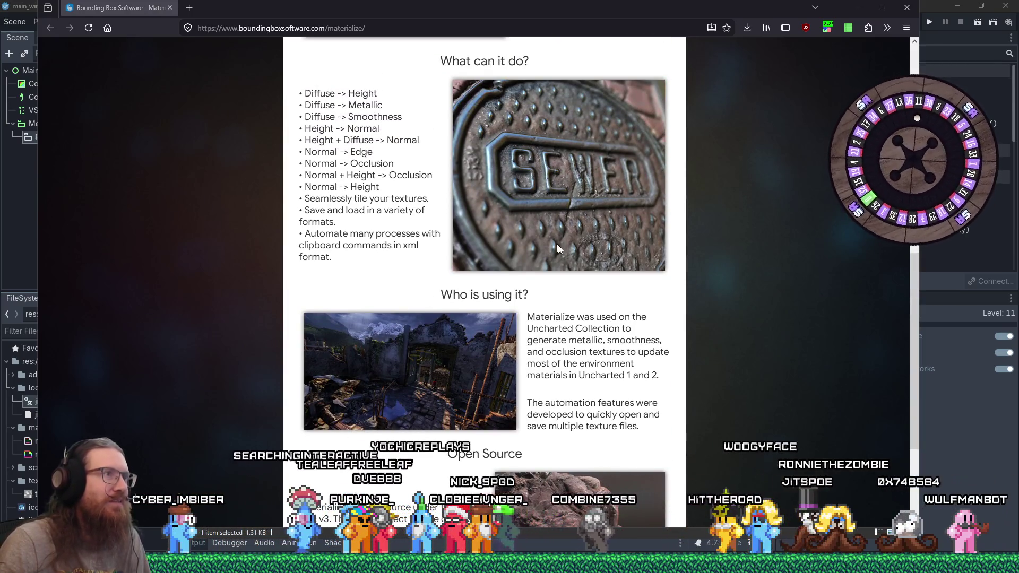
{"action": "scroll", "coordinate": [558, 254], "scroll_direction": "up", "scroll_amount": 9}
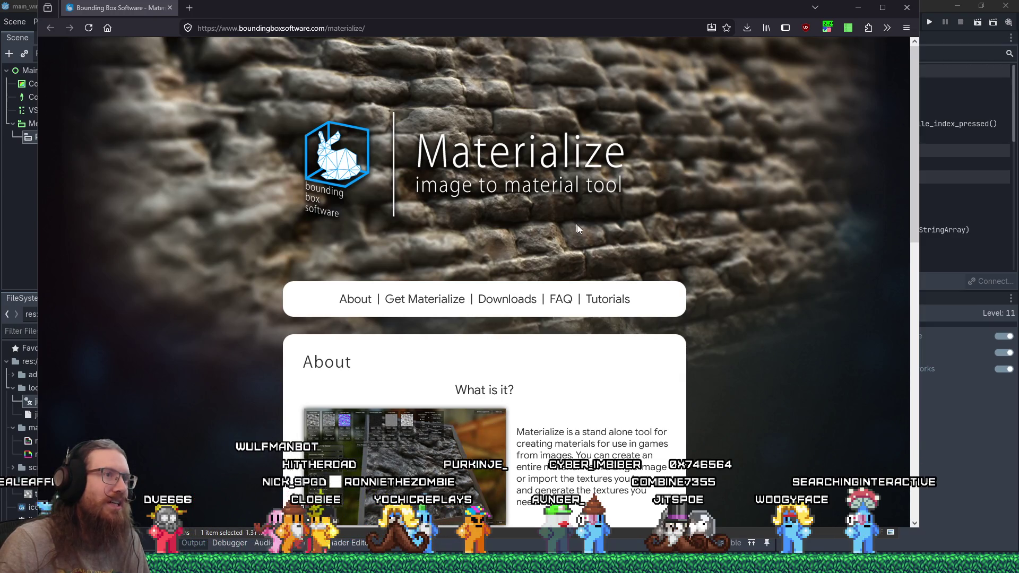
{"action": "scroll", "coordinate": [578, 228], "scroll_direction": "down", "scroll_amount": 7}
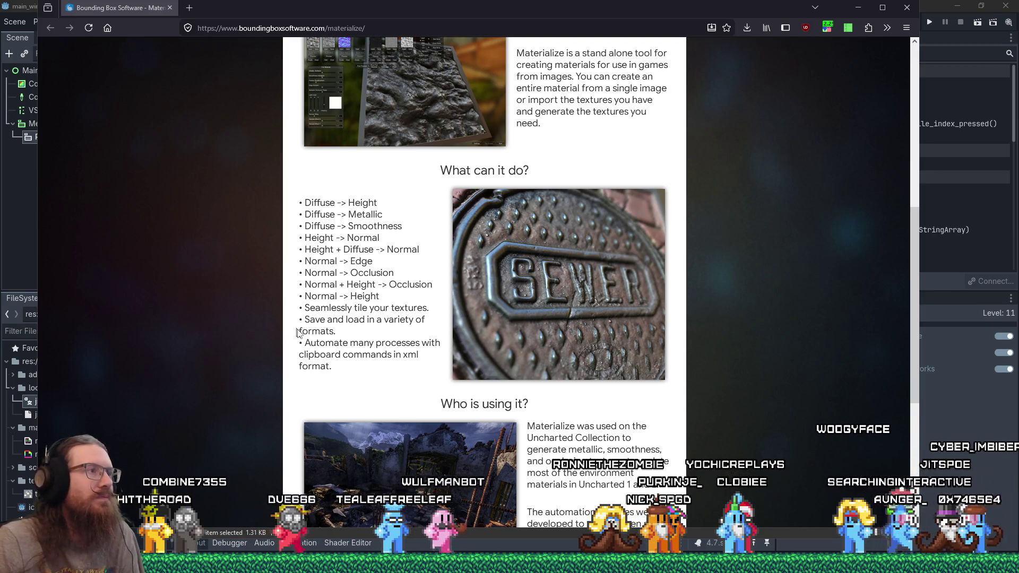
{"action": "scroll", "coordinate": [498, 329], "scroll_direction": "down", "scroll_amount": 4}
{"action": "scroll", "coordinate": [508, 334], "scroll_direction": "down", "scroll_amount": 1}
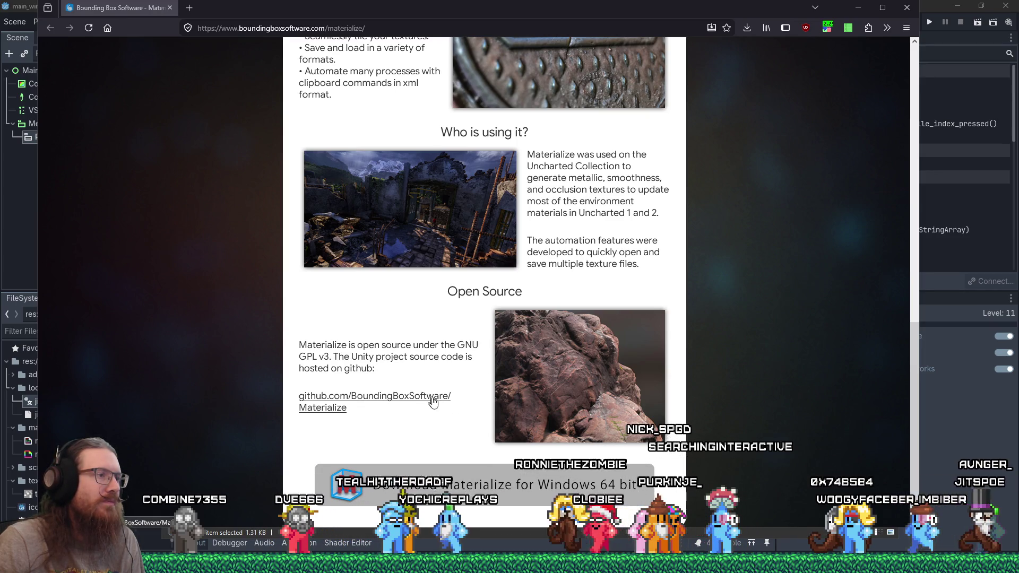
Open the Materialize Windows 64-bit download page and close the YouTube Godot tab.
{"action": "left_click", "coordinate": [440, 480]}
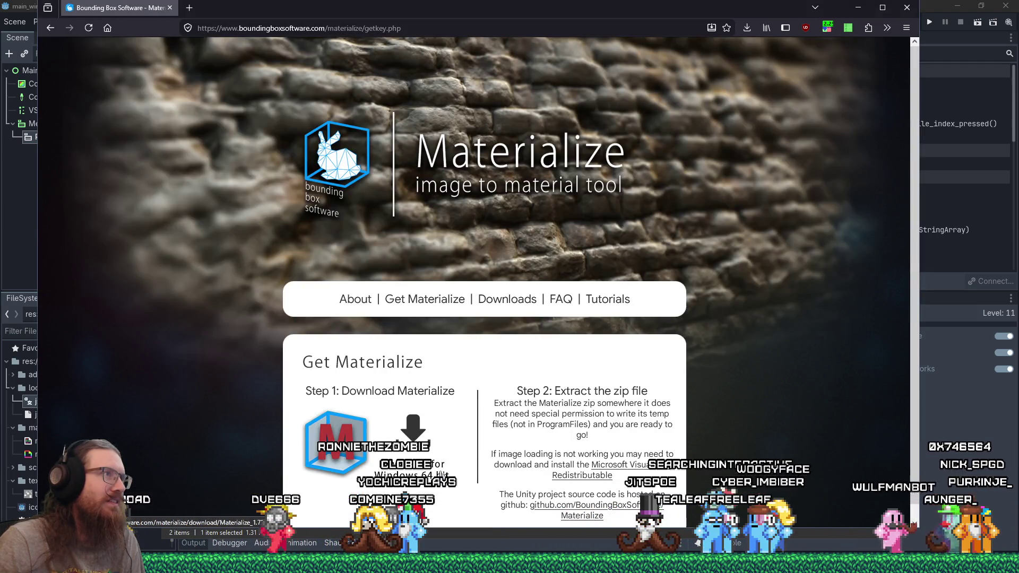
{"action": "scroll", "coordinate": [456, 470], "scroll_direction": "down", "scroll_amount": 1}
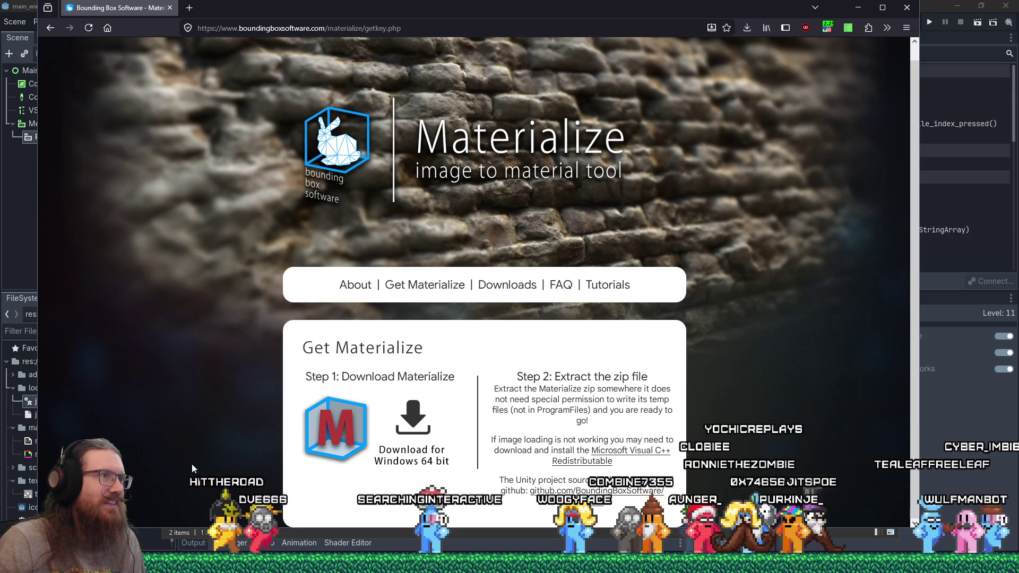
{"action": "mouse_move", "coordinate": [509, 563]}
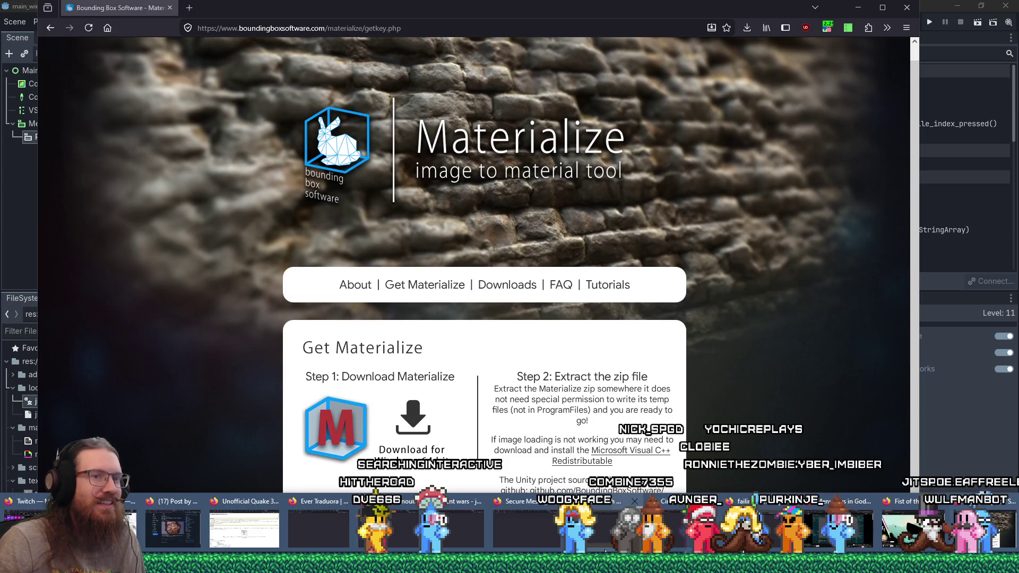
{"action": "left_click", "coordinate": [856, 540]}
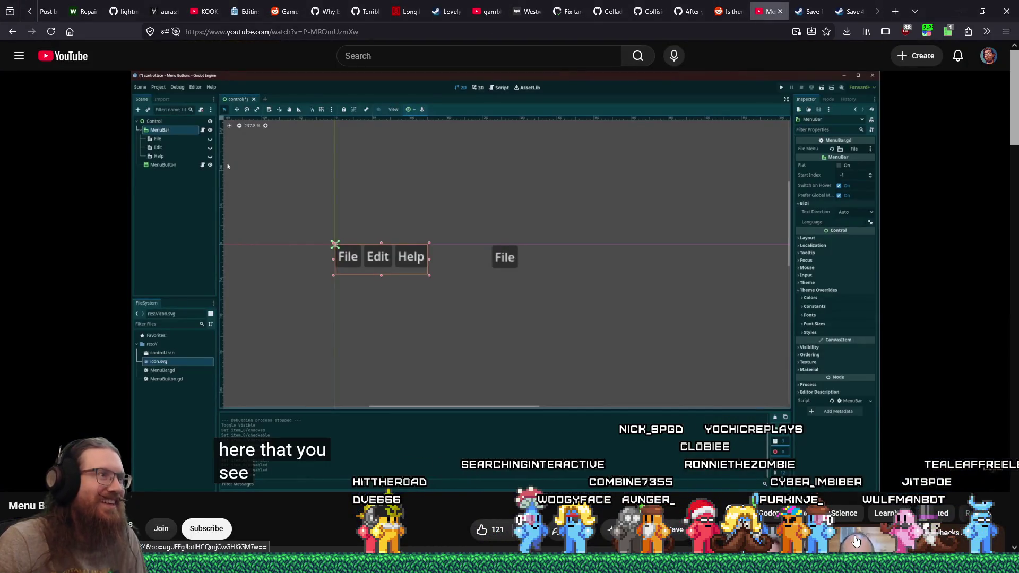
{"action": "key", "text": "ctrl+w"}
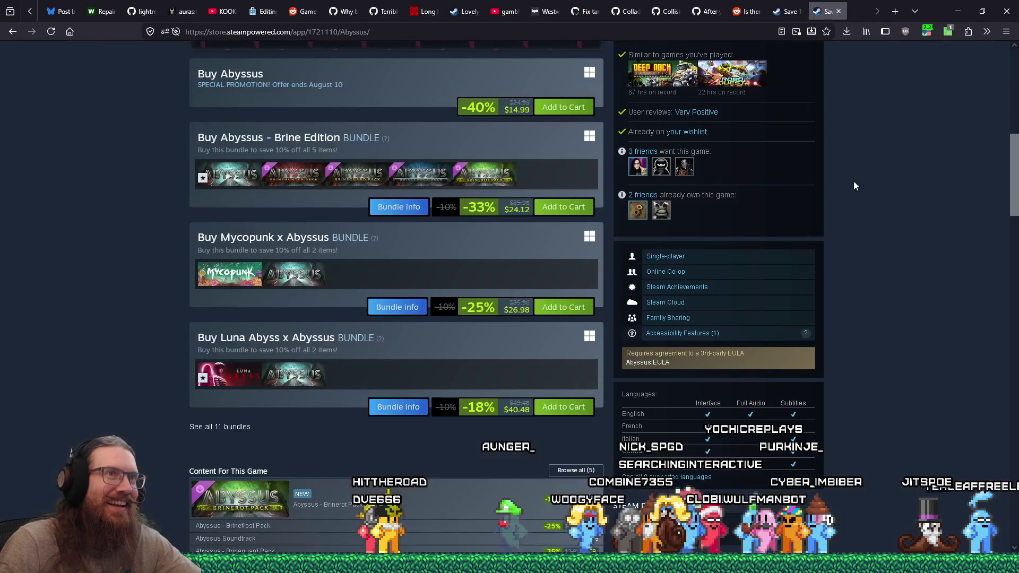
Merge the Materialize tab into the main Firefox window and return to the Godot editor.
{"action": "key", "text": "alt+Tab"}
{"action": "left_click_drag", "start_coordinate": [217, 9], "coordinate": [79, 12]}
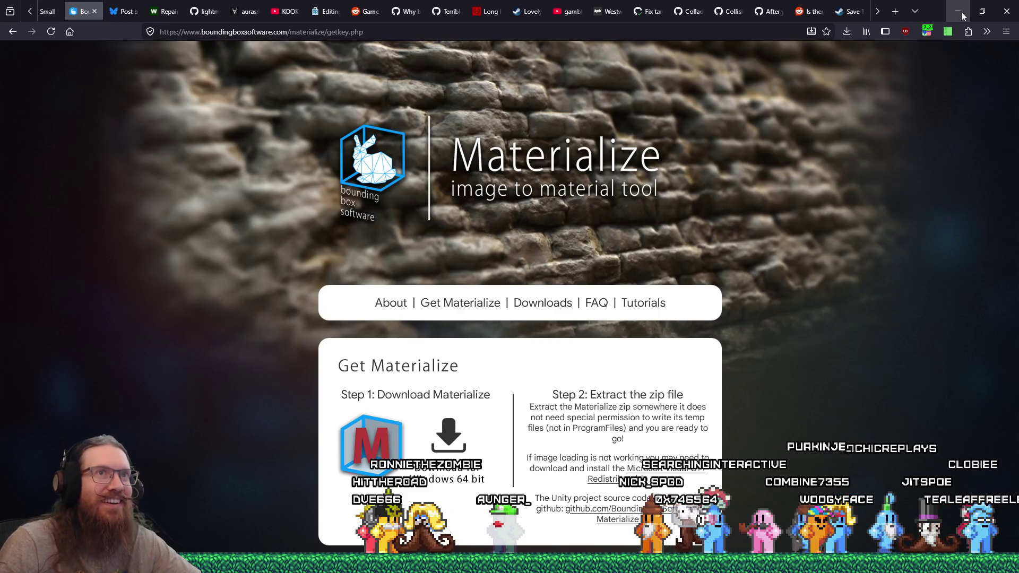
{"action": "left_click", "coordinate": [961, 16]}
{"action": "left_click", "coordinate": [708, 4]}
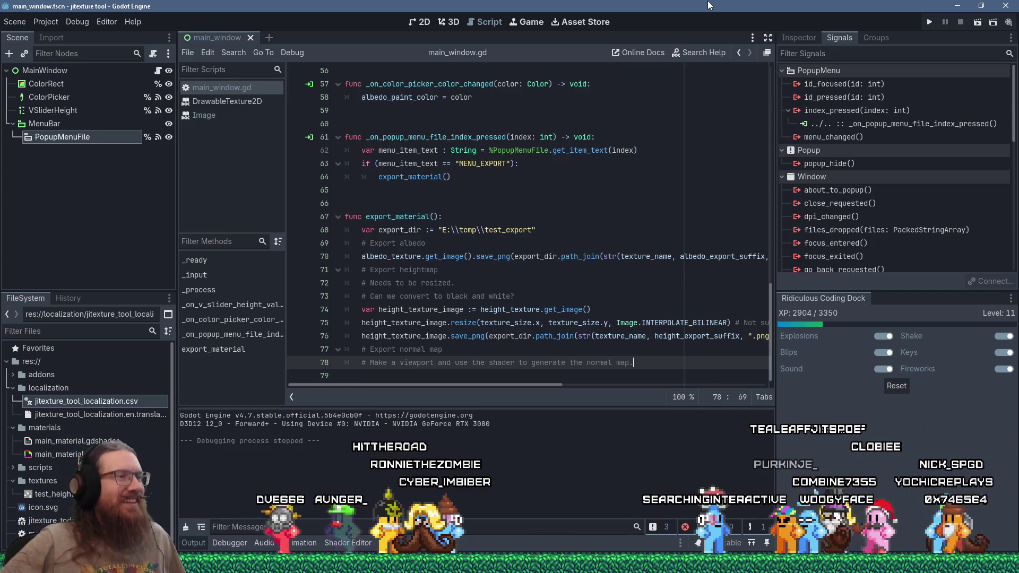
Begin a new '# ' comment line below the viewport comment on line 78.
{"action": "left_click", "coordinate": [464, 349]}
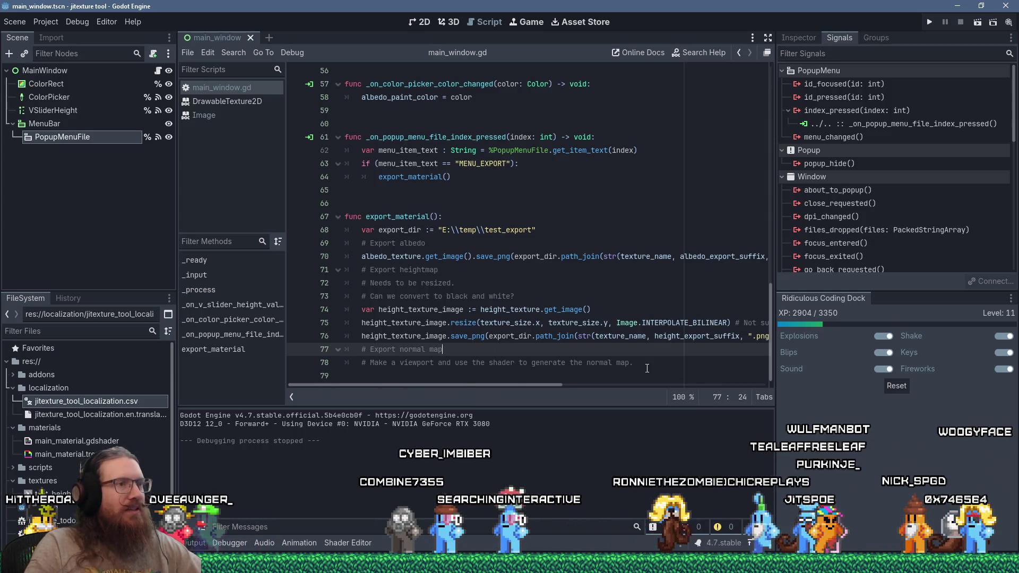
{"action": "left_click", "coordinate": [682, 368]}
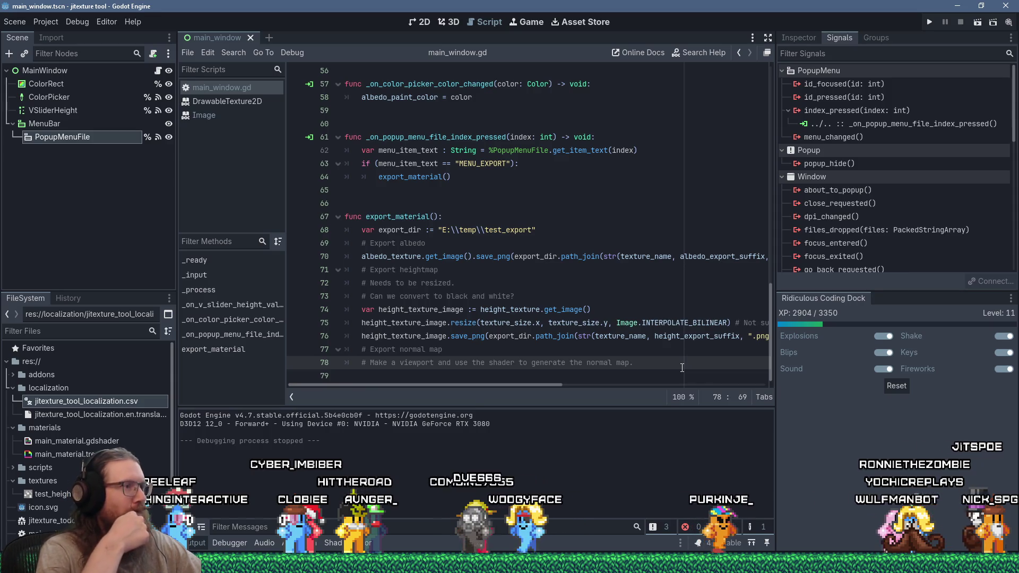
{"action": "key", "text": "Return"}
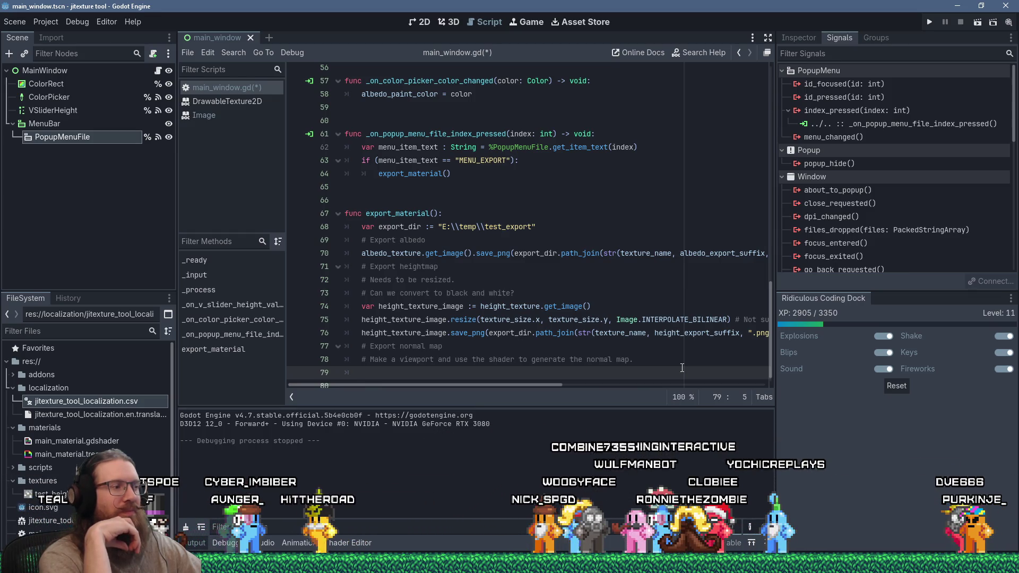
{"action": "type", "text": "# "}
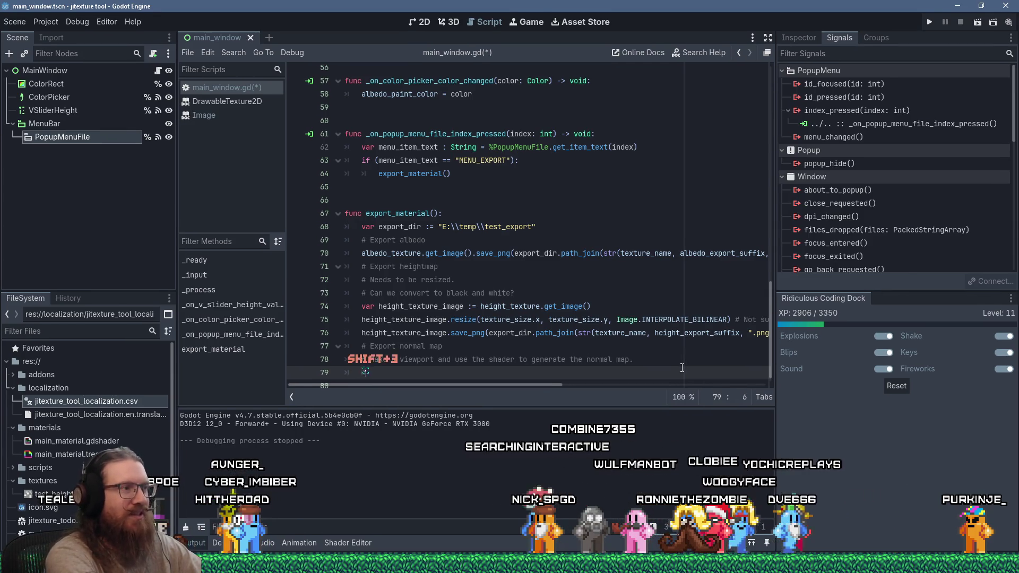
{"action": "type", "text": "!"}
Draft a '1. Create viewport' comment on line 79, then clear it, leaving the line empty.
{"action": "key", "text": "BackSpace"}
{"action": "type", "text": "1. "}
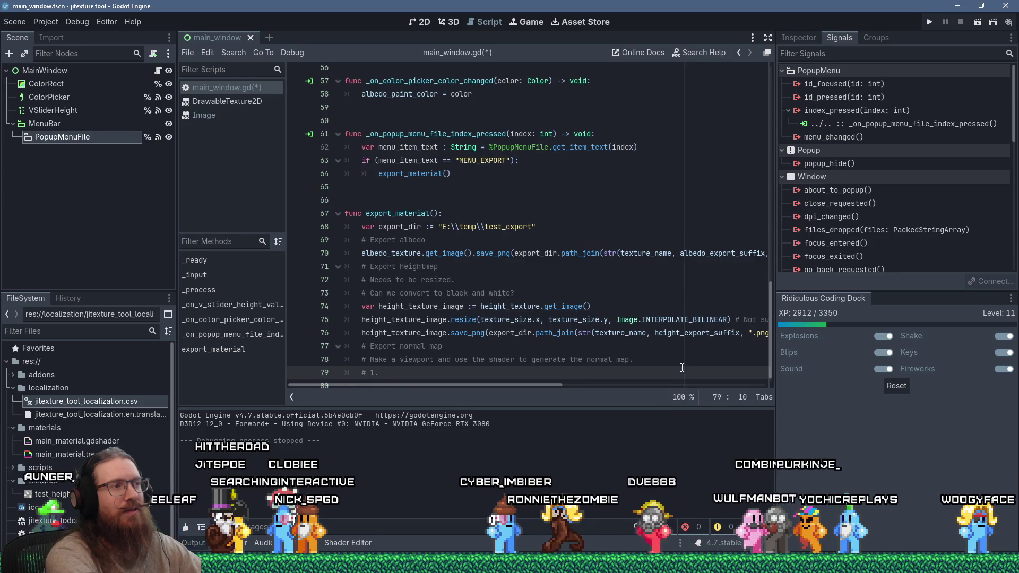
{"action": "type", "text": "Cha"}
{"action": "type", "text": "ate "}
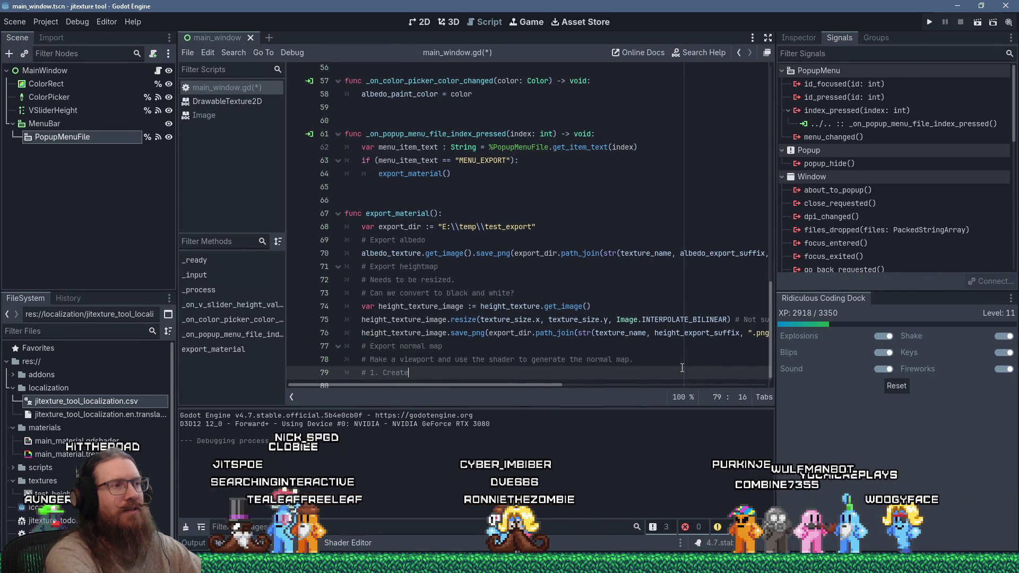
{"action": "type", "text": "viewport"}
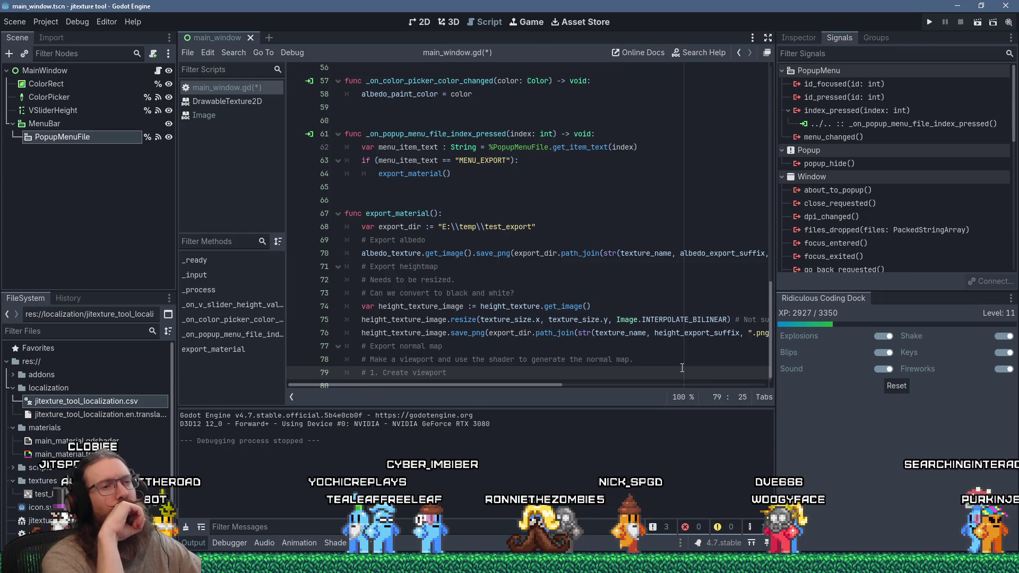
{"action": "key", "text": "shift+Home"}
{"action": "key", "text": "BackSpace"}
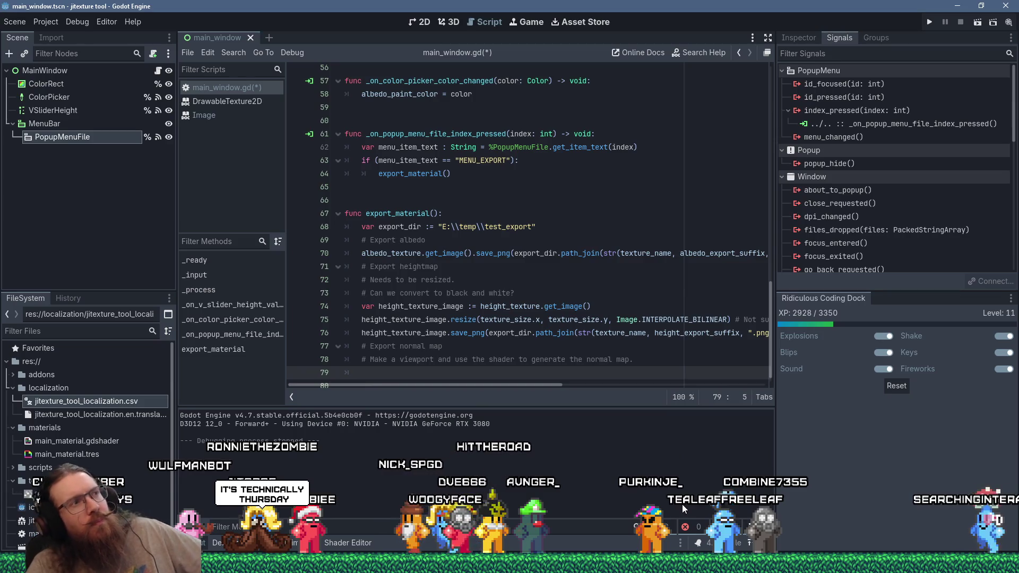
{"action": "scroll", "coordinate": [595, 324], "scroll_direction": "up", "scroll_amount": 3}
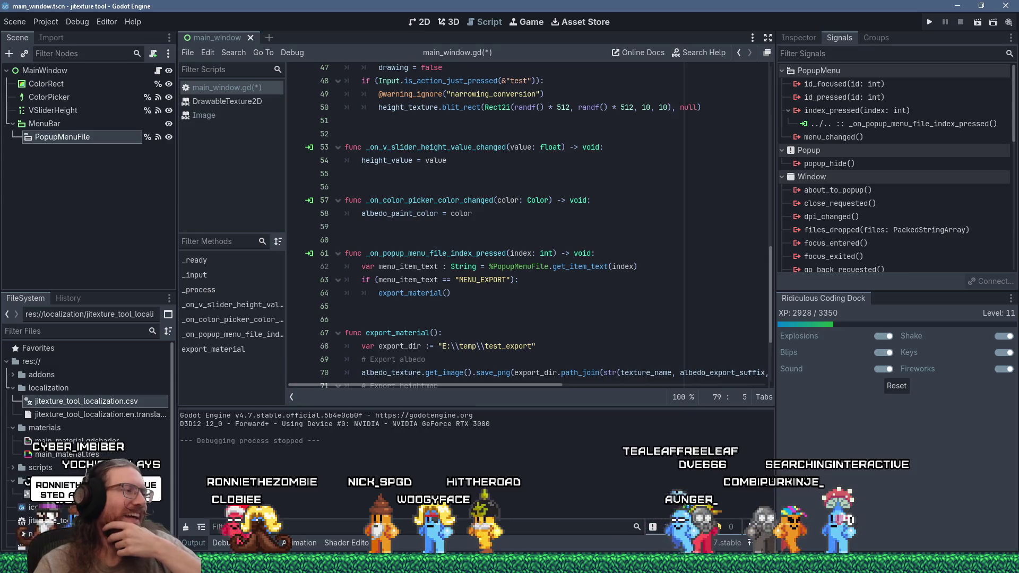
{"action": "left_click", "coordinate": [507, 563]}
Bring Firefox forward and switch to the GitHub 'lightmap import support' issue tab.
{"action": "left_click", "coordinate": [902, 528]}
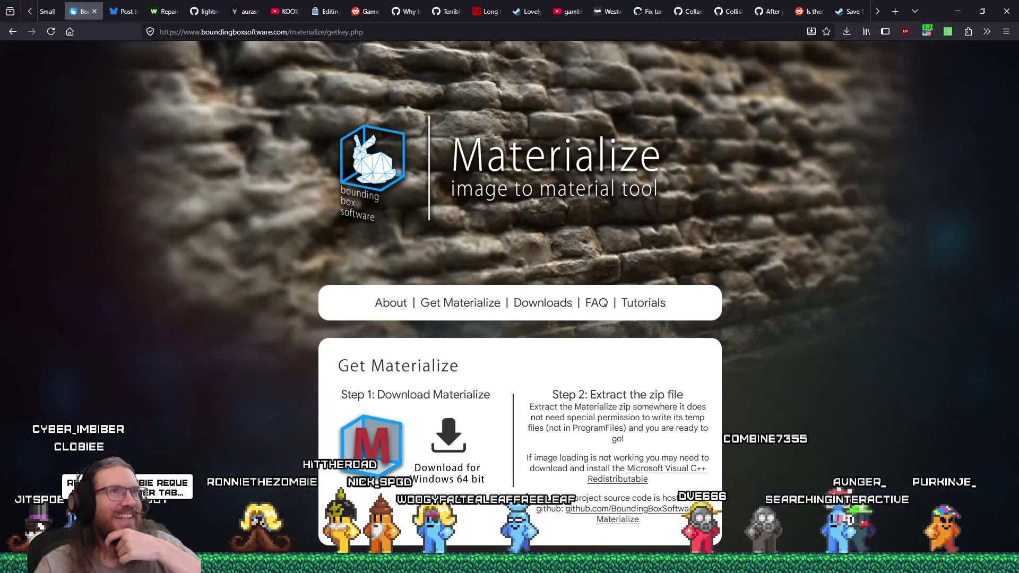
{"action": "left_click", "coordinate": [878, 17]}
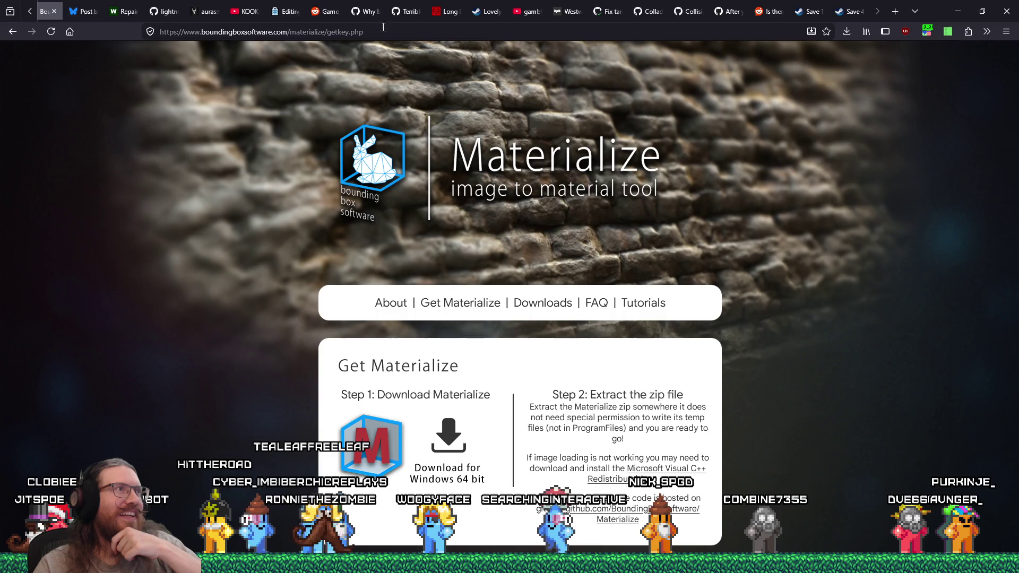
{"action": "left_click", "coordinate": [166, 13]}
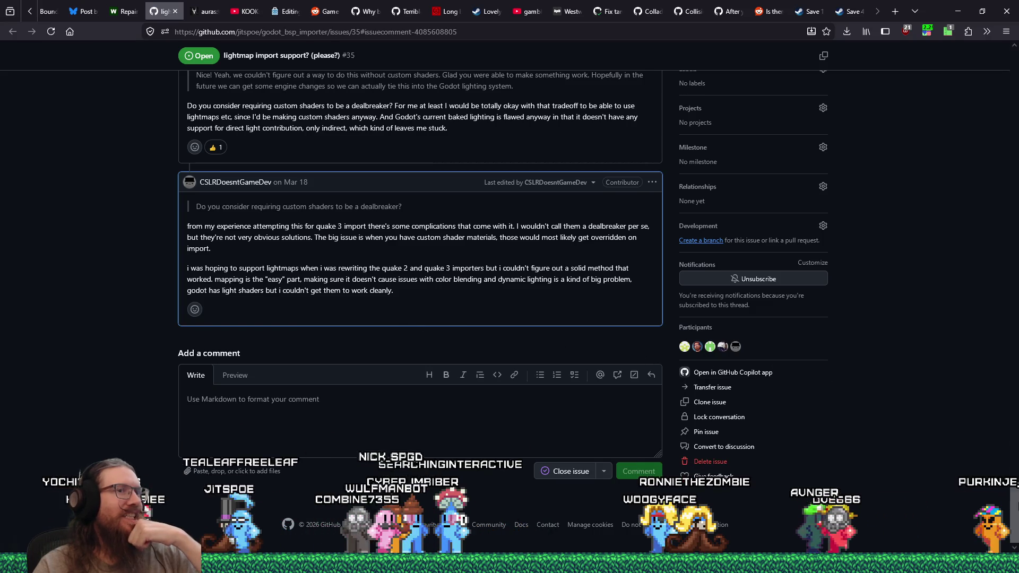
Read issue #35 from the top through its newest comment, then close the tab.
{"action": "key", "text": "Home"}
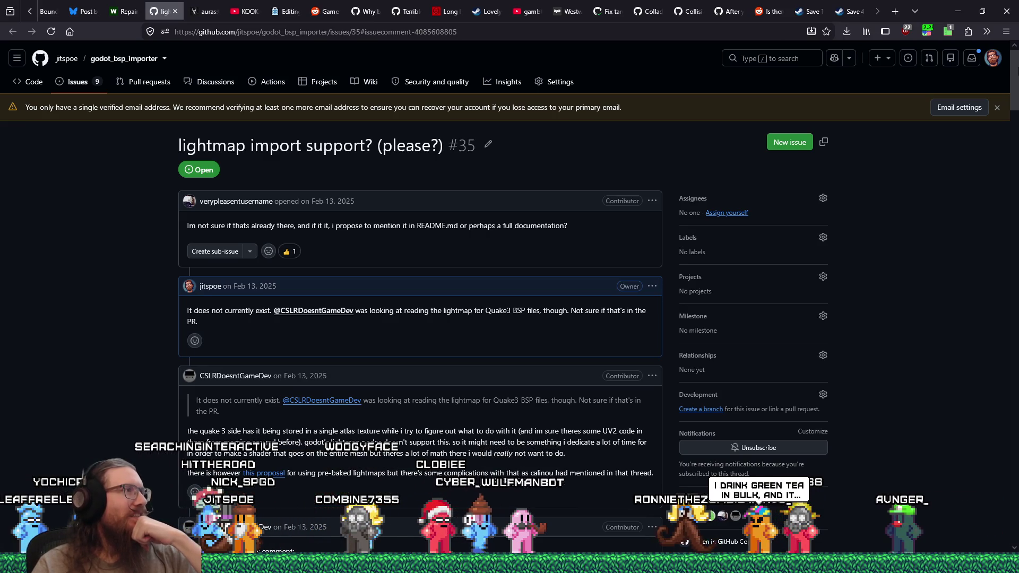
{"action": "left_click_drag", "start_coordinate": [1013, 93], "coordinate": [1013, 511]}
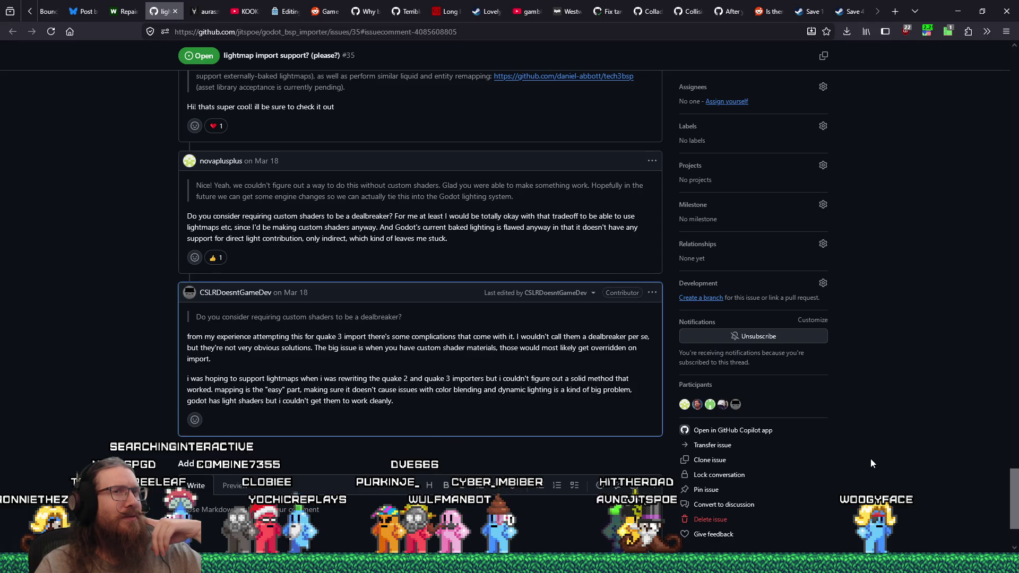
{"action": "scroll", "coordinate": [871, 463], "scroll_direction": "down", "scroll_amount": 2}
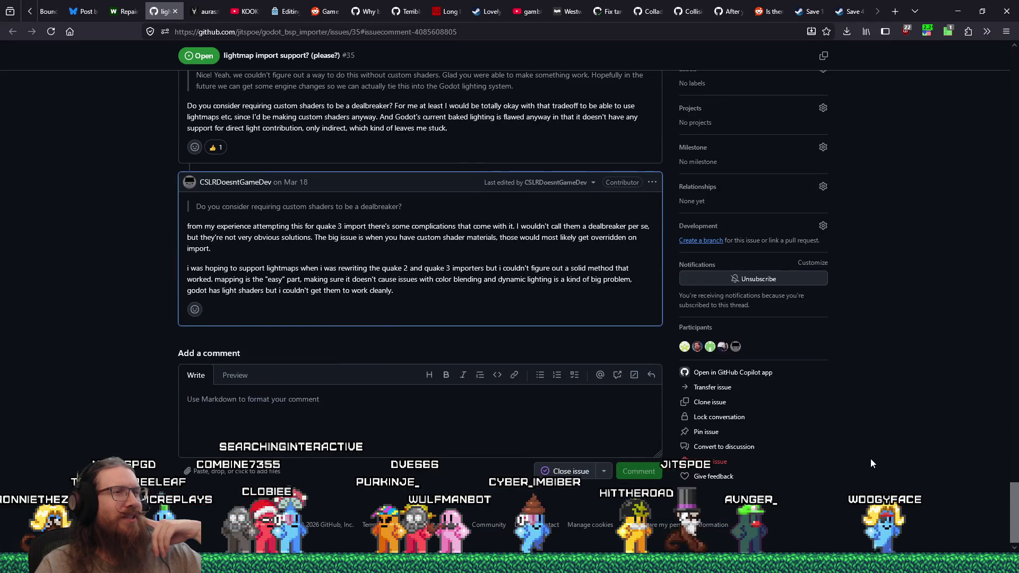
{"action": "scroll", "coordinate": [871, 463], "scroll_direction": "up", "scroll_amount": 2}
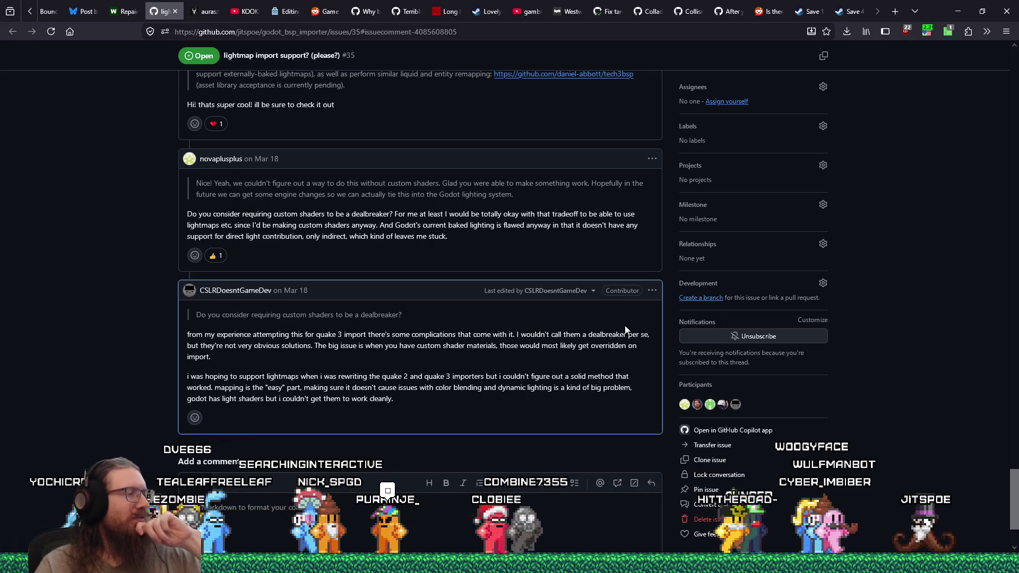
{"action": "scroll", "coordinate": [572, 290], "scroll_direction": "up", "scroll_amount": 2}
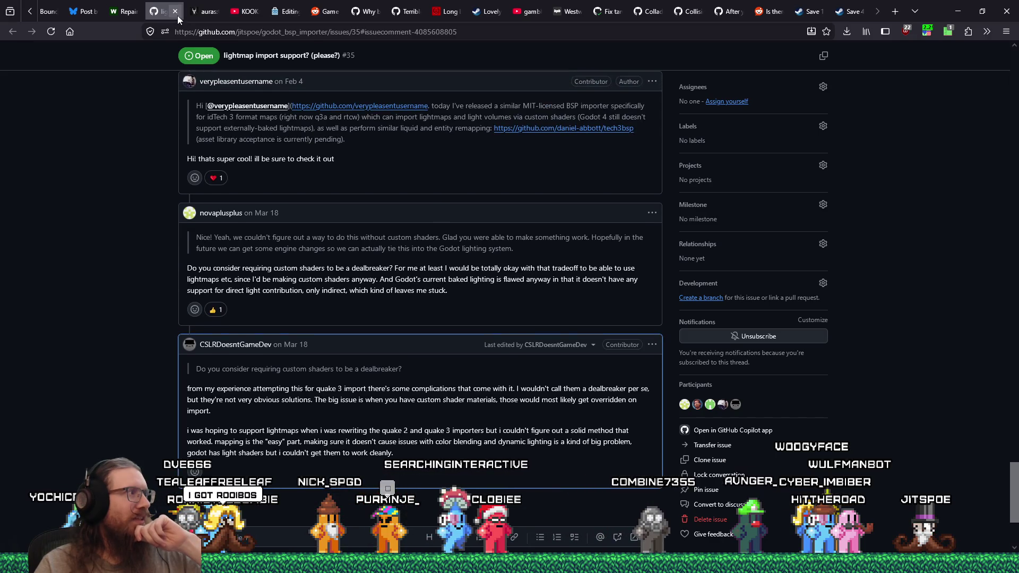
{"action": "left_click", "coordinate": [176, 15]}
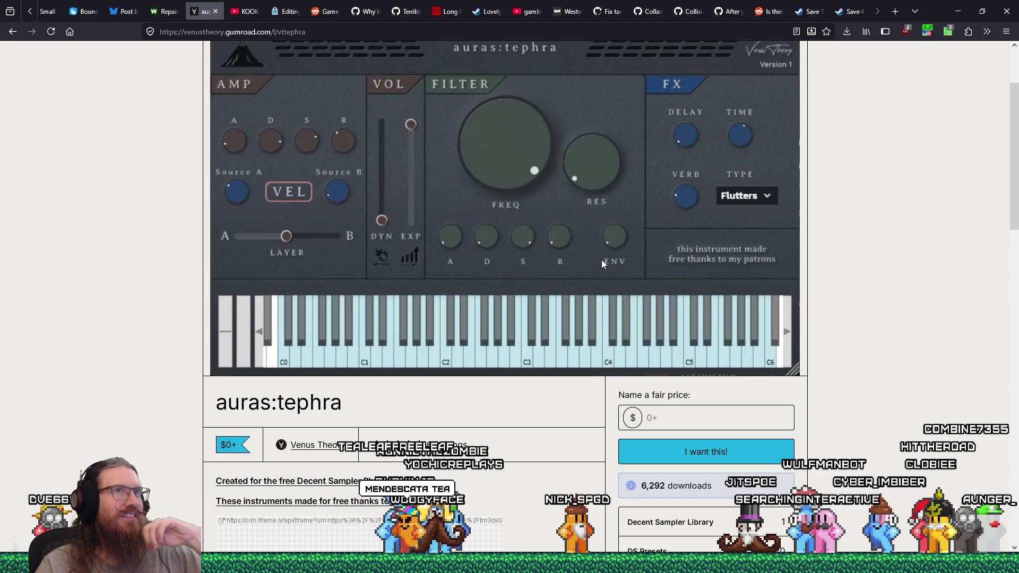
Close the auras:tephra Gumroad tab and minimize Firefox to return to Godot.
{"action": "scroll", "coordinate": [864, 366], "scroll_direction": "down", "scroll_amount": 15}
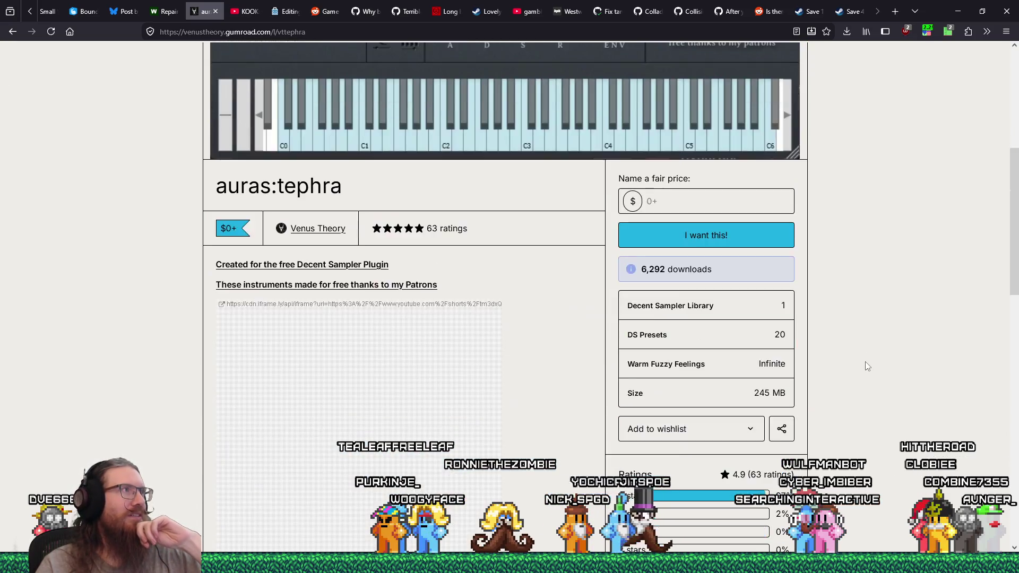
{"action": "scroll", "coordinate": [887, 360], "scroll_direction": "up", "scroll_amount": 15}
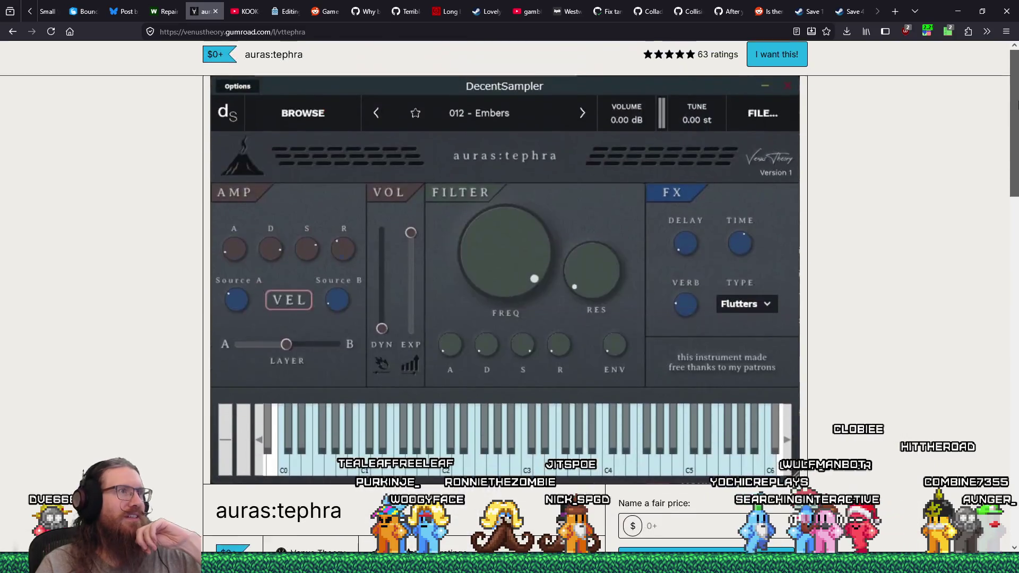
{"action": "left_click", "coordinate": [216, 12]}
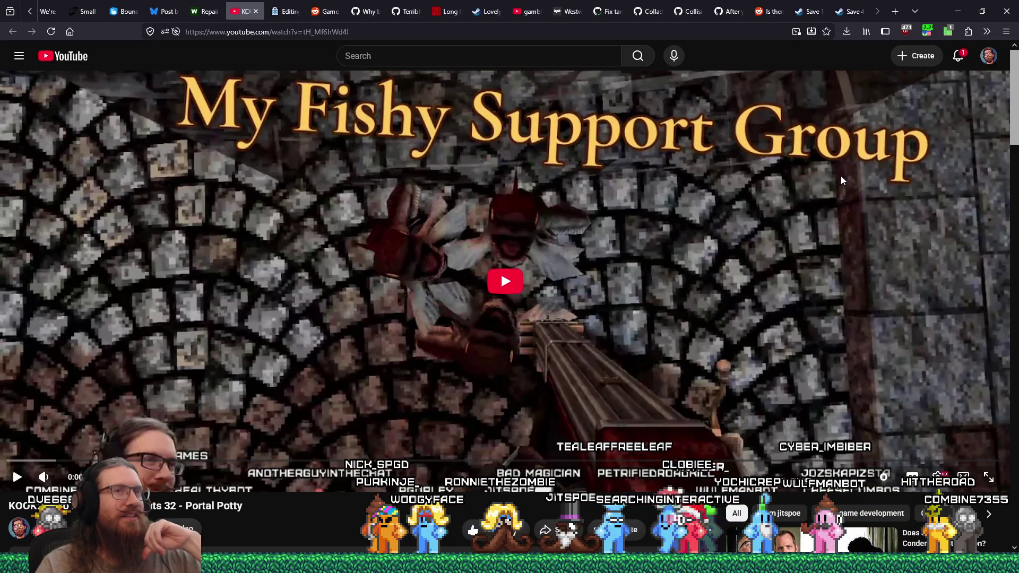
{"action": "left_click", "coordinate": [950, 7]}
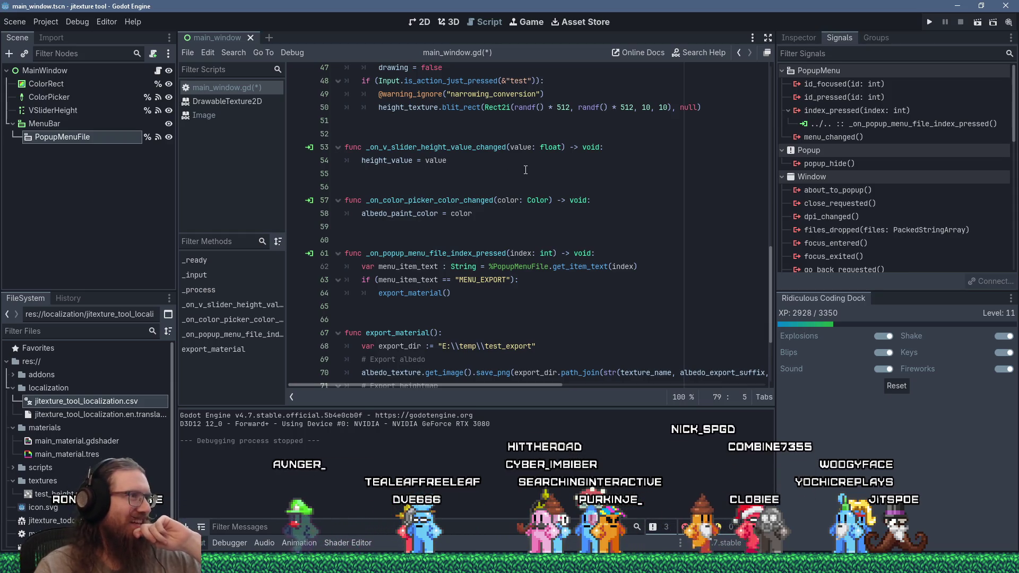
{"action": "left_click", "coordinate": [554, 232]}
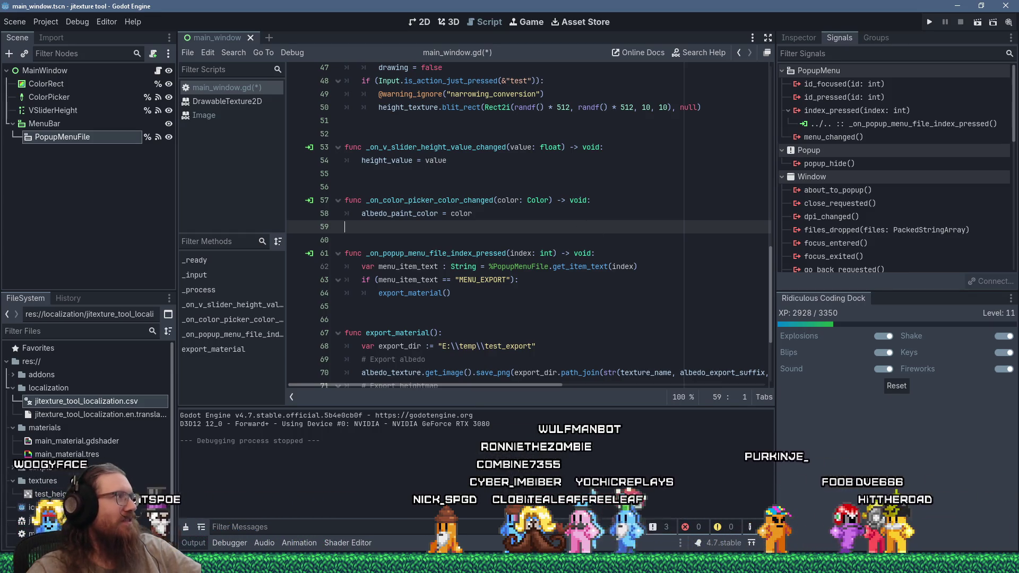
{"action": "left_click", "coordinate": [609, 319]}
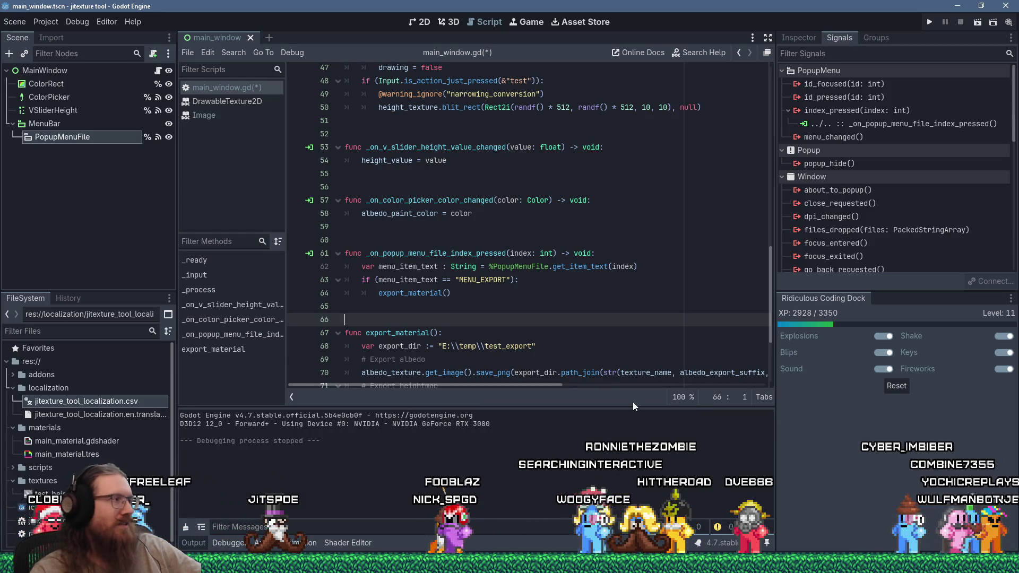
{"action": "scroll", "coordinate": [618, 307], "scroll_direction": "down", "scroll_amount": 2}
Review the normal-map comments in export_material on lines 69 to 79, then bring Firefox forward.
{"action": "left_click", "coordinate": [618, 304]}
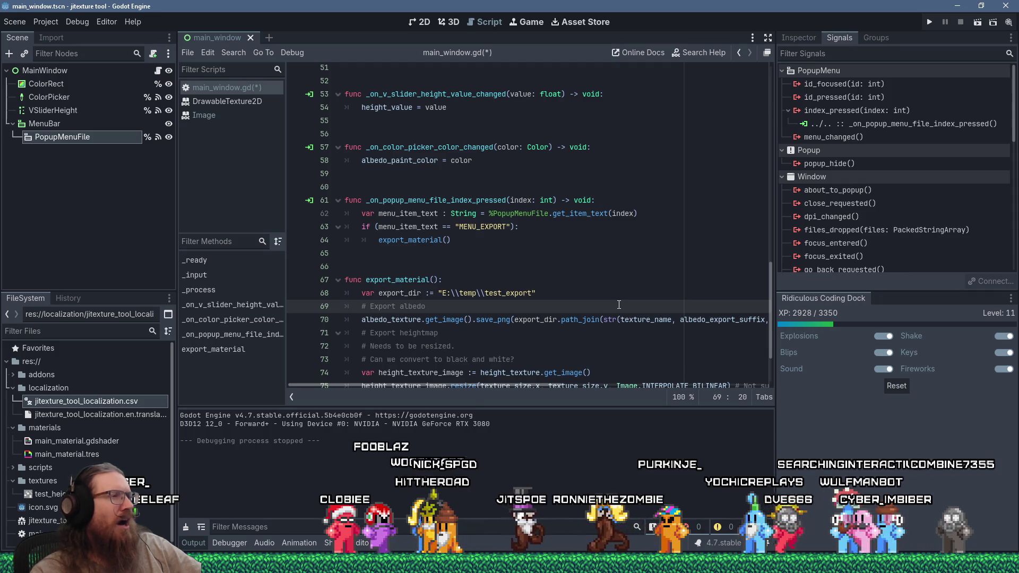
{"action": "scroll", "coordinate": [583, 329], "scroll_direction": "down", "scroll_amount": 2}
{"action": "left_click", "coordinate": [529, 361]}
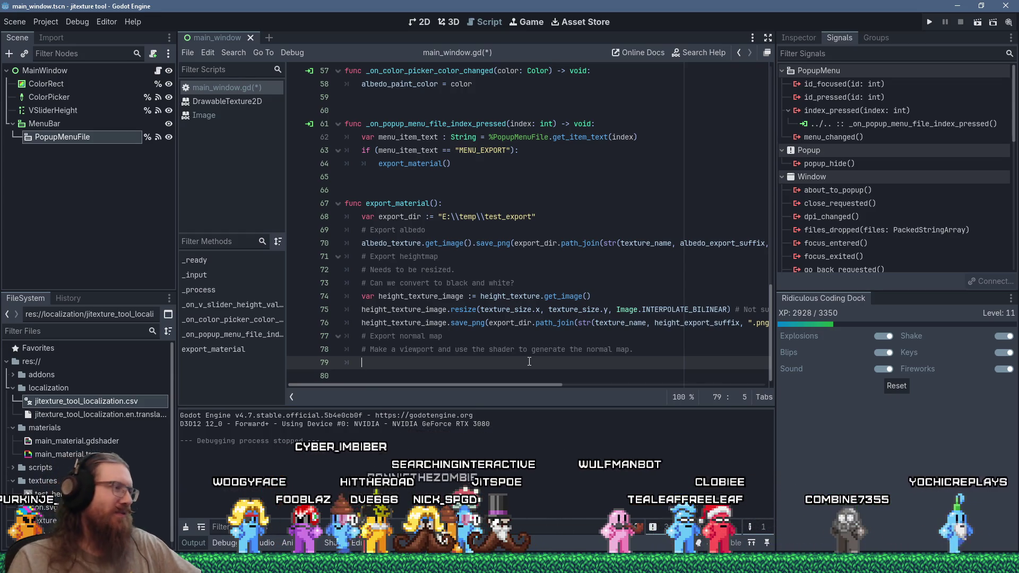
{"action": "left_click", "coordinate": [550, 565]}
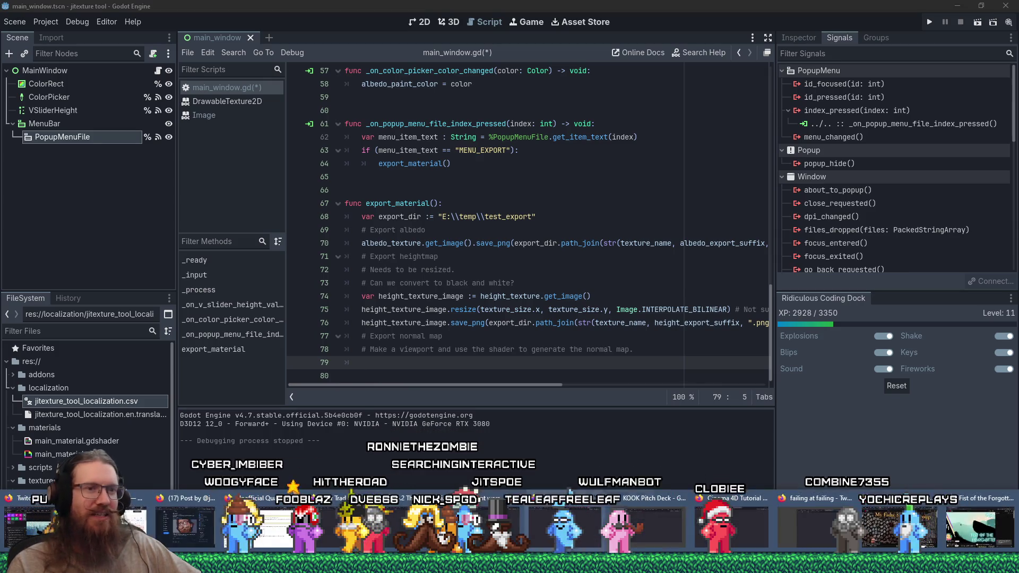
{"action": "left_click", "coordinate": [887, 541]}
Search the web for 'sweet tarts rope' and open a larger result image.
{"action": "left_click", "coordinate": [895, 12]}
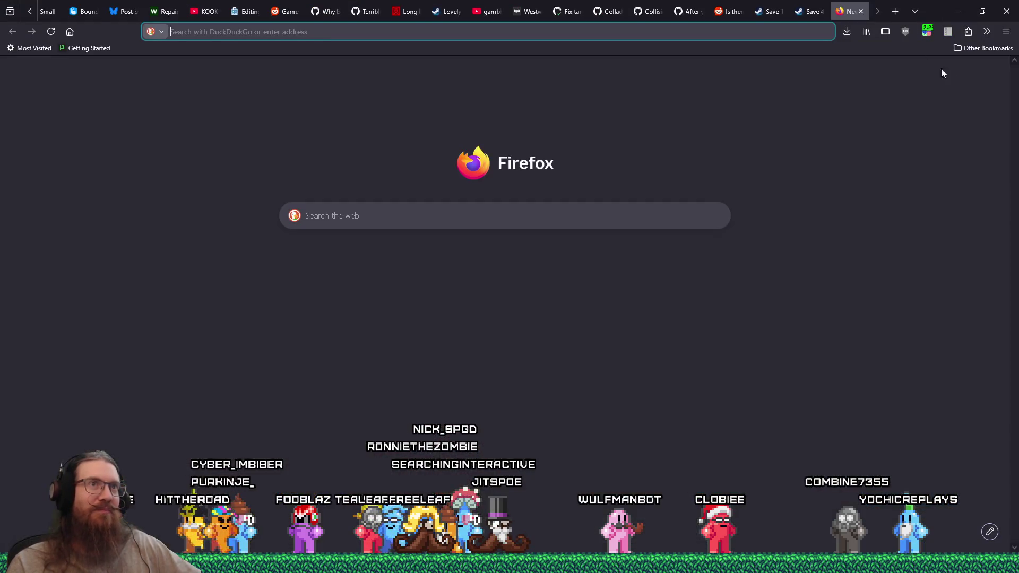
{"action": "type", "text": "sweet tar"}
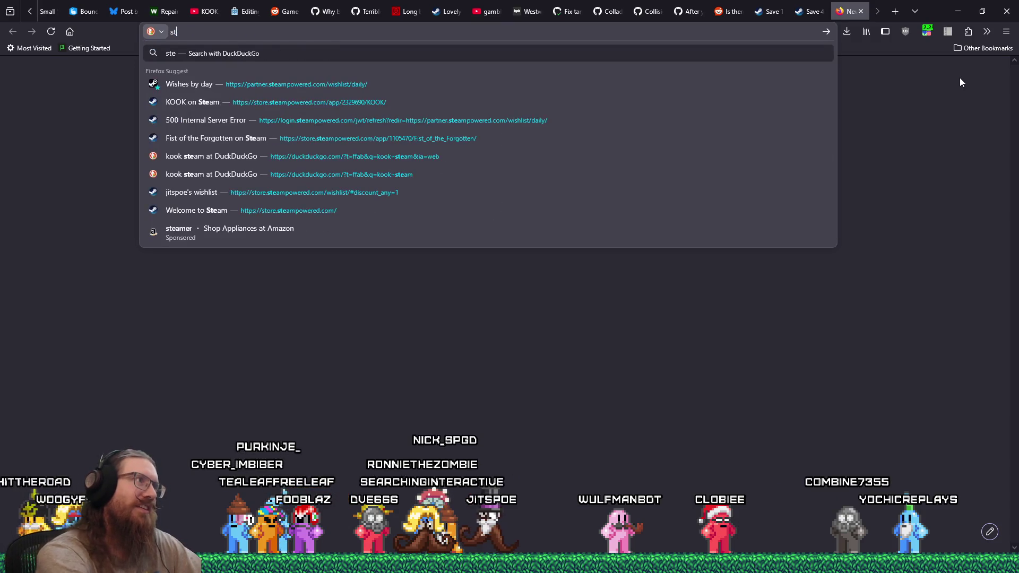
{"action": "type", "text": "ts rope"}
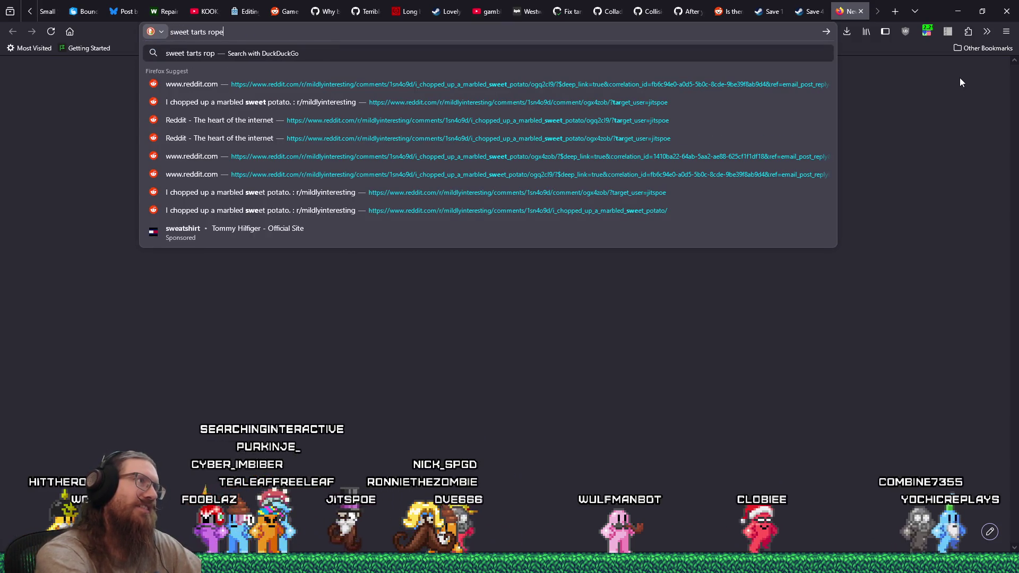
{"action": "key", "text": "Return"}
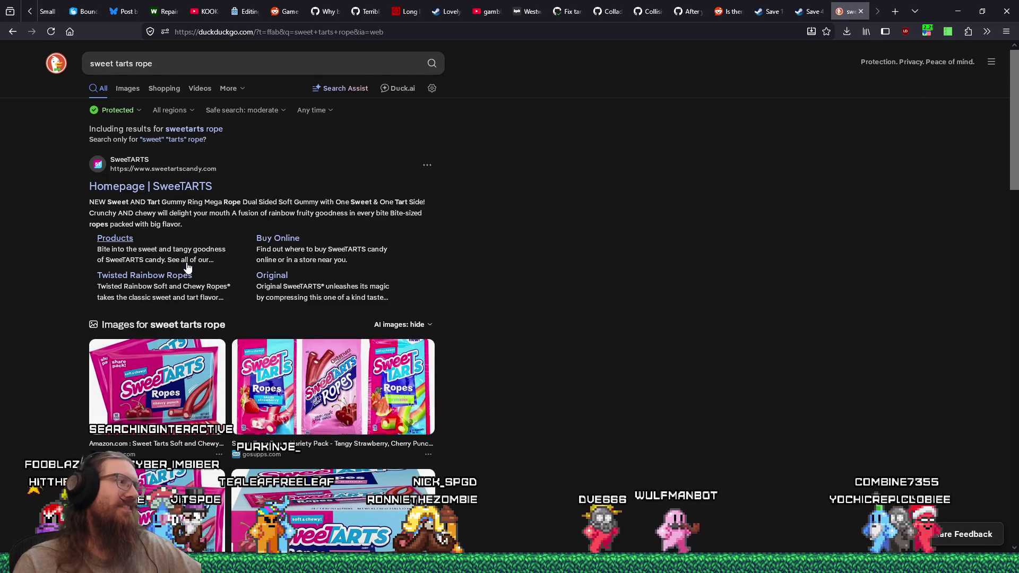
{"action": "left_click", "coordinate": [182, 415]}
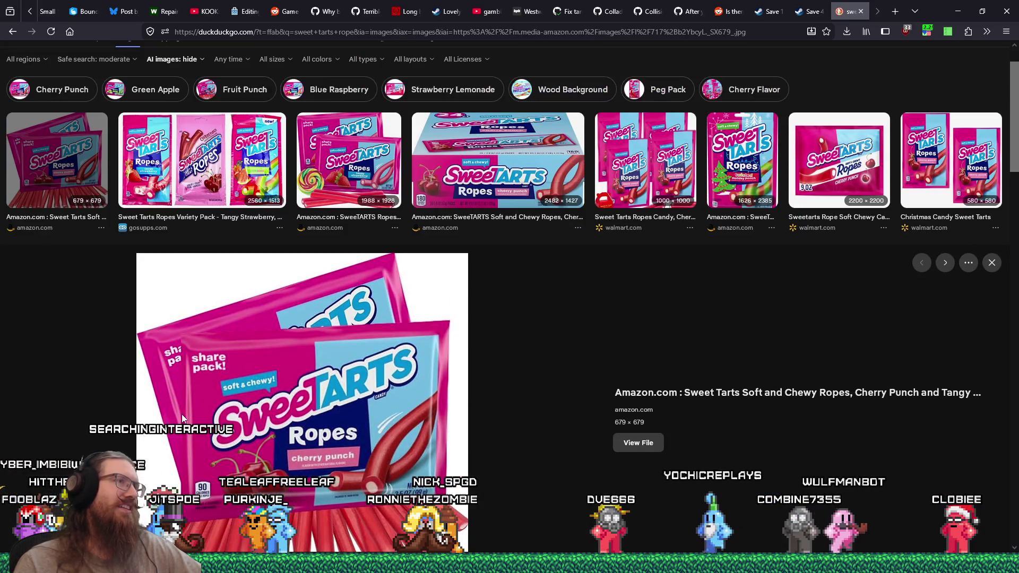
Scroll through the SweeTARTS Ropes image results, then close the search tab.
{"action": "scroll", "coordinate": [482, 259], "scroll_direction": "down", "scroll_amount": 7}
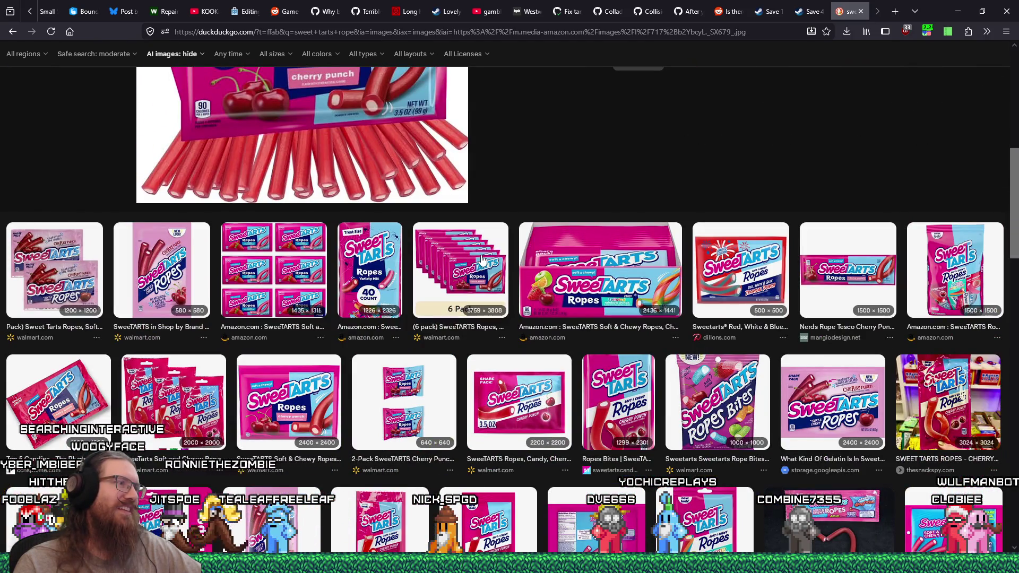
{"action": "scroll", "coordinate": [482, 259], "scroll_direction": "down", "scroll_amount": 6}
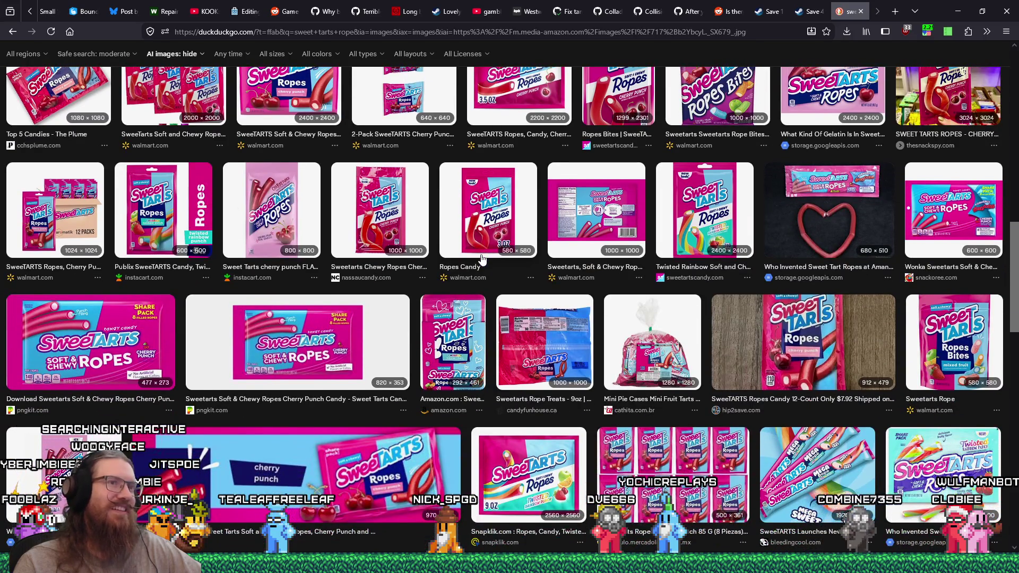
{"action": "scroll", "coordinate": [482, 259], "scroll_direction": "down", "scroll_amount": 2}
{"action": "scroll", "coordinate": [482, 259], "scroll_direction": "down", "scroll_amount": 4}
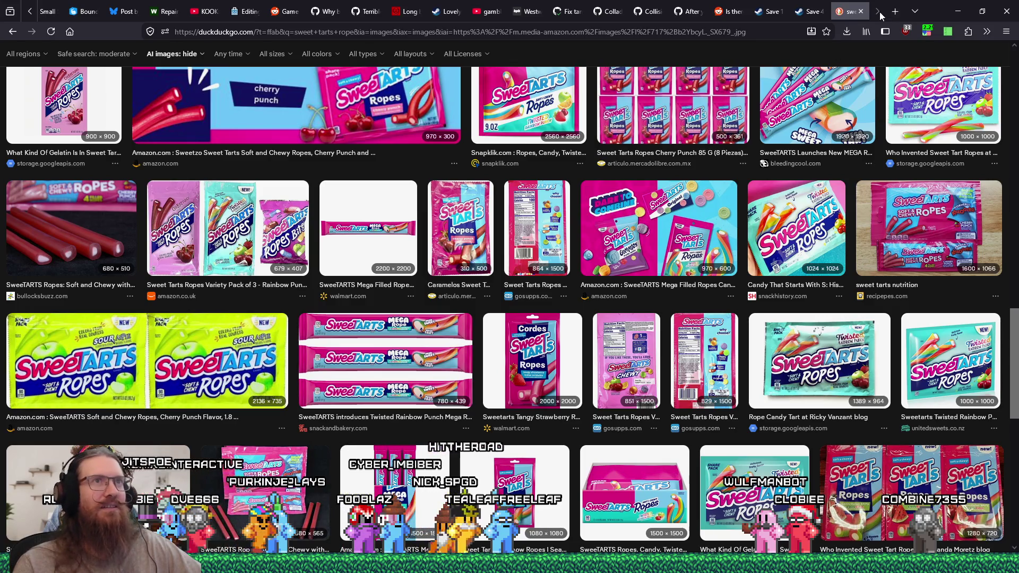
{"action": "left_click", "coordinate": [861, 11]}
Back in main_window.gd, visit lines 65, 66 and 79, then open the Create New Node dialog.
{"action": "left_click", "coordinate": [955, 11]}
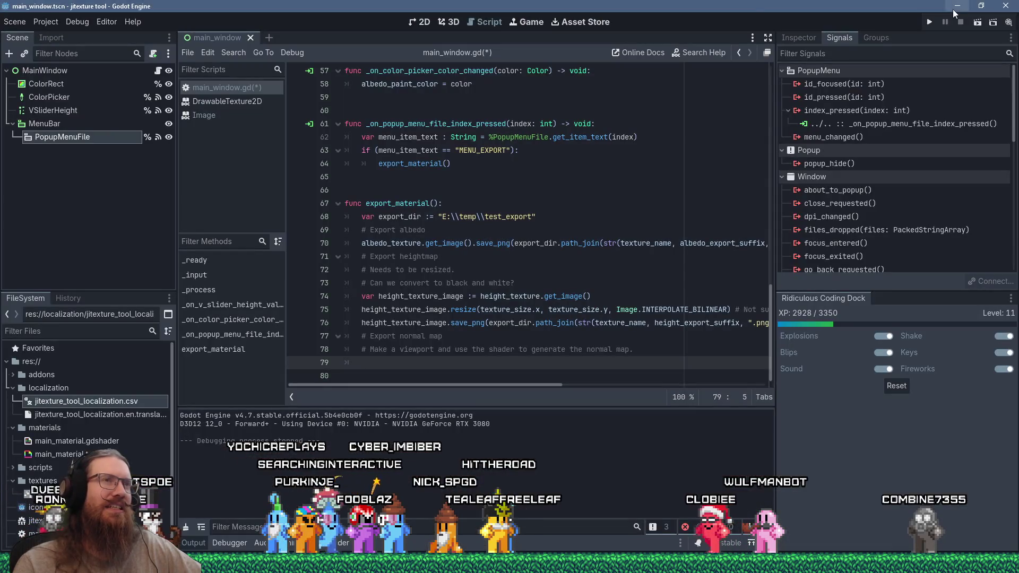
{"action": "left_click", "coordinate": [452, 180]}
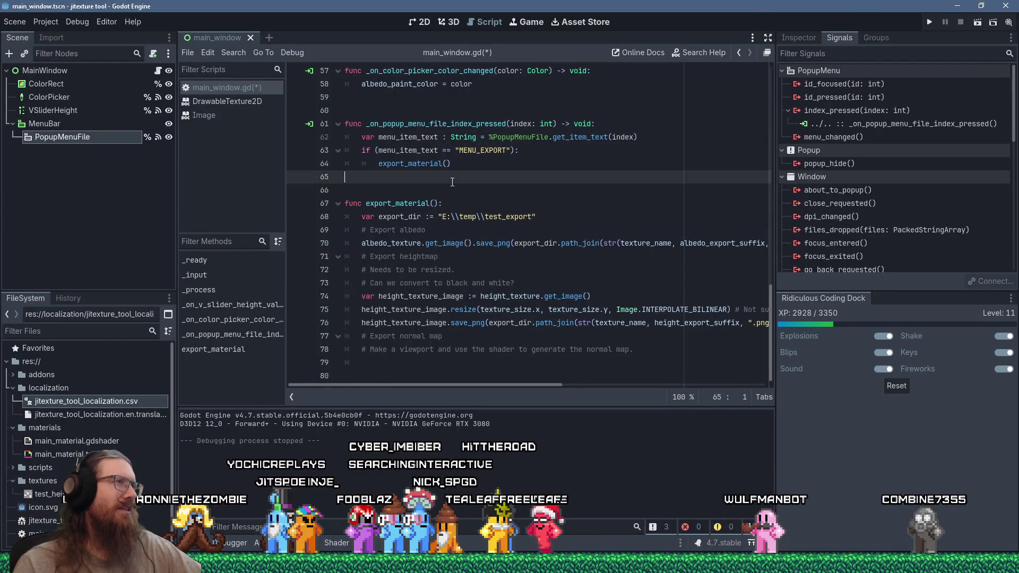
{"action": "left_click", "coordinate": [553, 198]}
{"action": "left_click", "coordinate": [556, 192]}
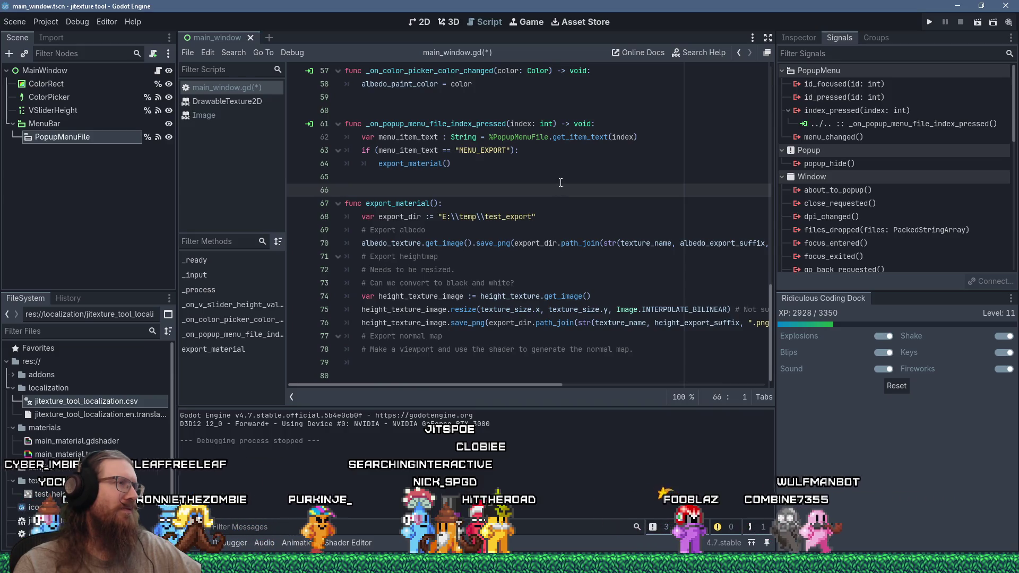
{"action": "left_click", "coordinate": [562, 179]}
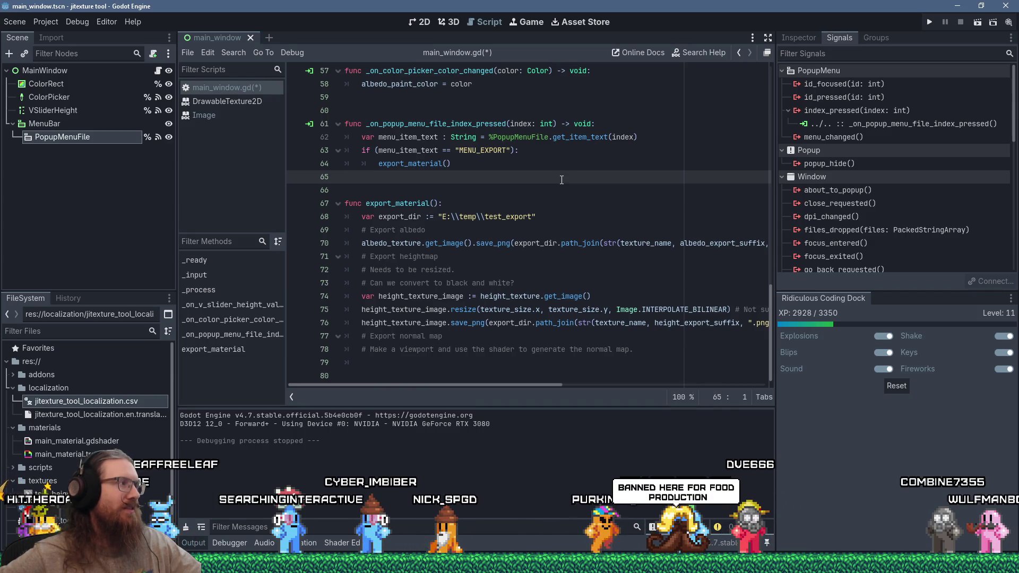
{"action": "left_click", "coordinate": [408, 362]}
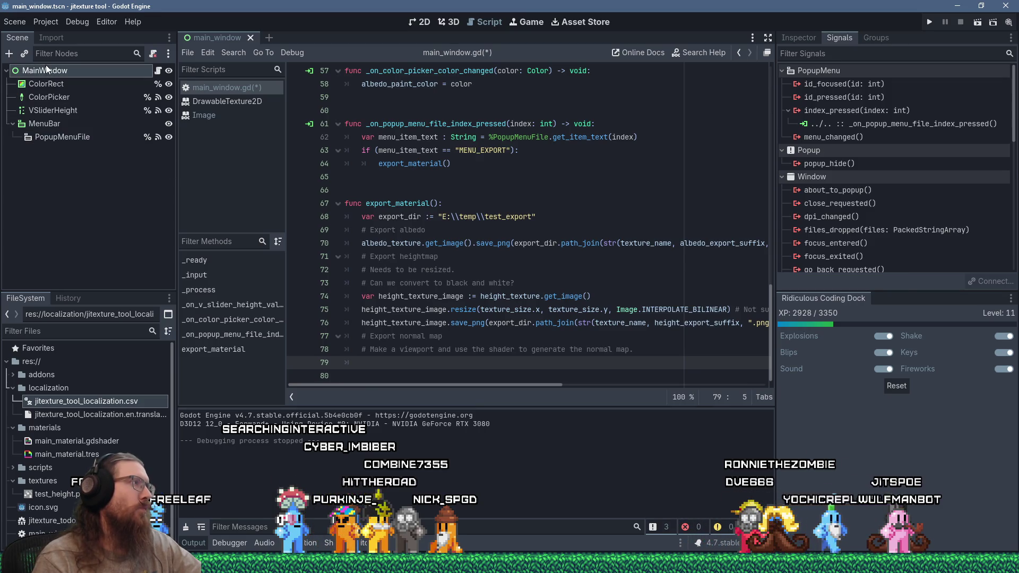
{"action": "key", "text": "ctrl+a"}
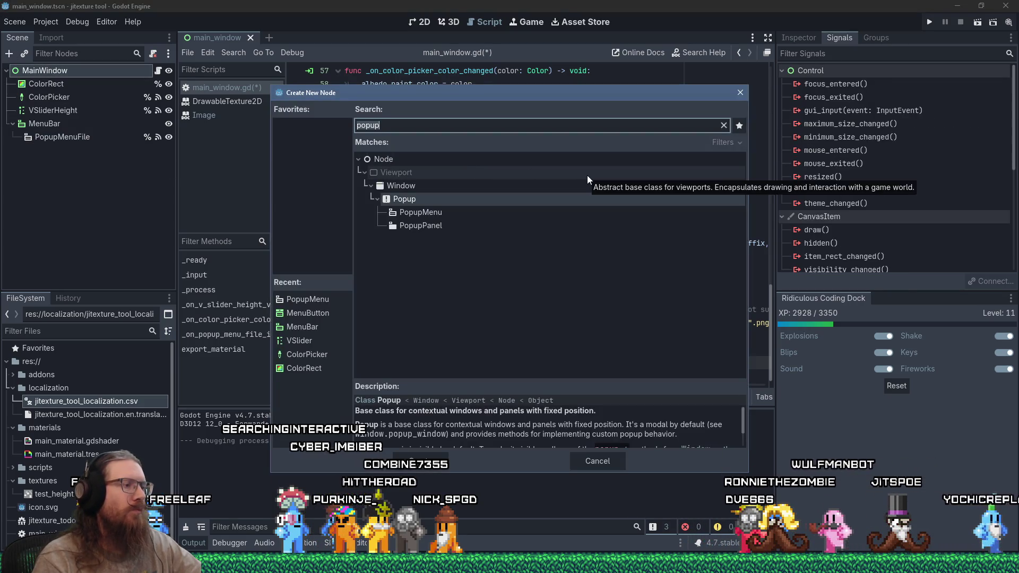
Add a SubViewportContainer node with a SubViewport child nested inside it.
{"action": "type", "text": "viewpo"}
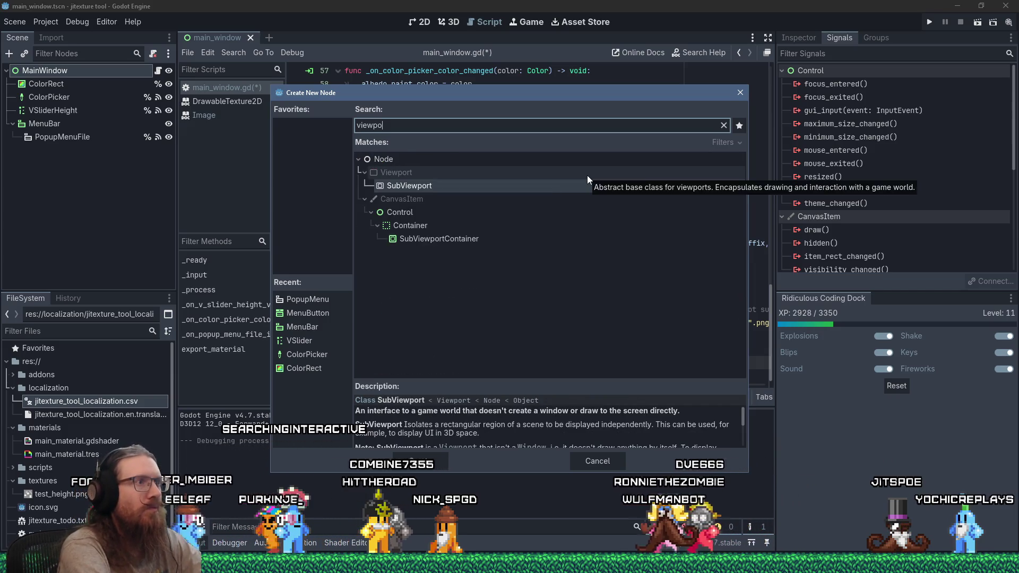
{"action": "type", "text": "tr"}
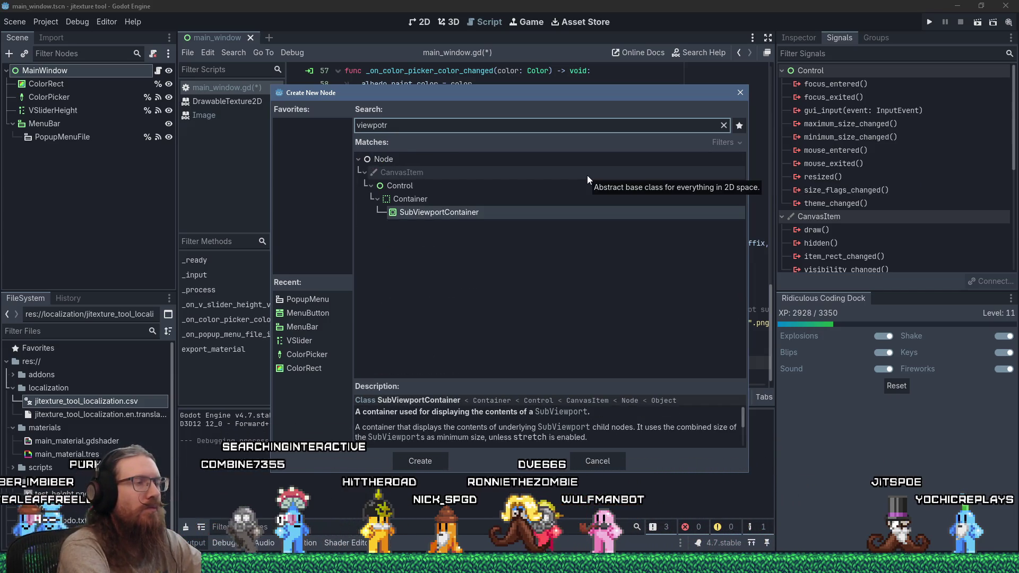
{"action": "key", "text": "Return"}
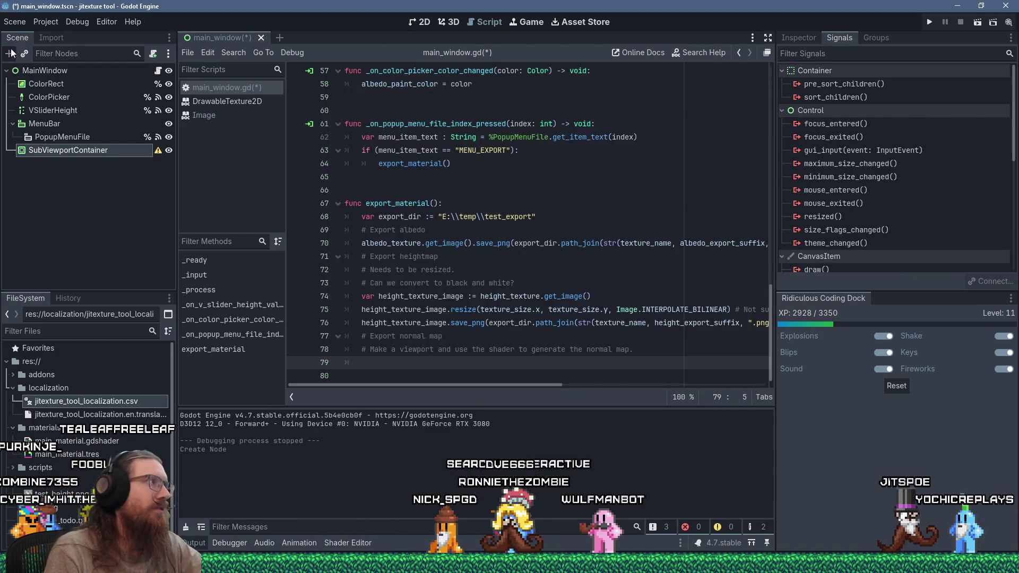
{"action": "key", "text": "ctrl+a"}
{"action": "type", "text": "viewport"}
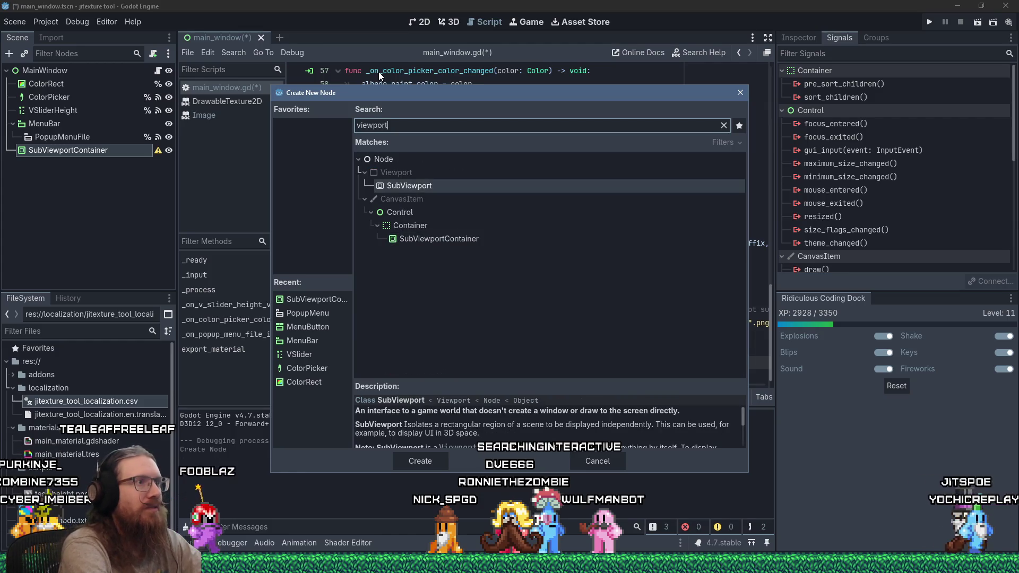
{"action": "key", "text": "Return"}
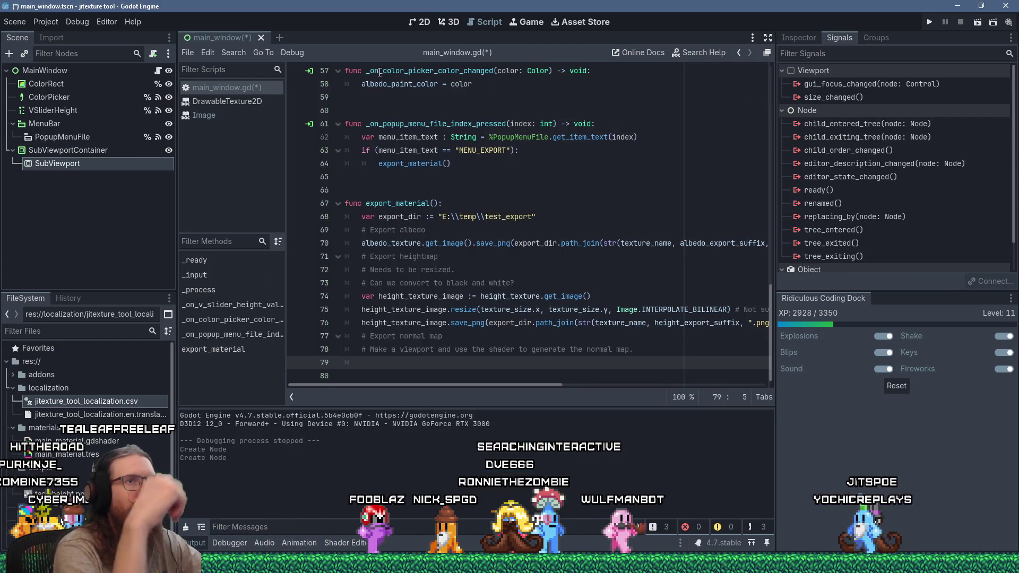
{"action": "scroll", "coordinate": [884, 183], "scroll_direction": "down", "scroll_amount": 2}
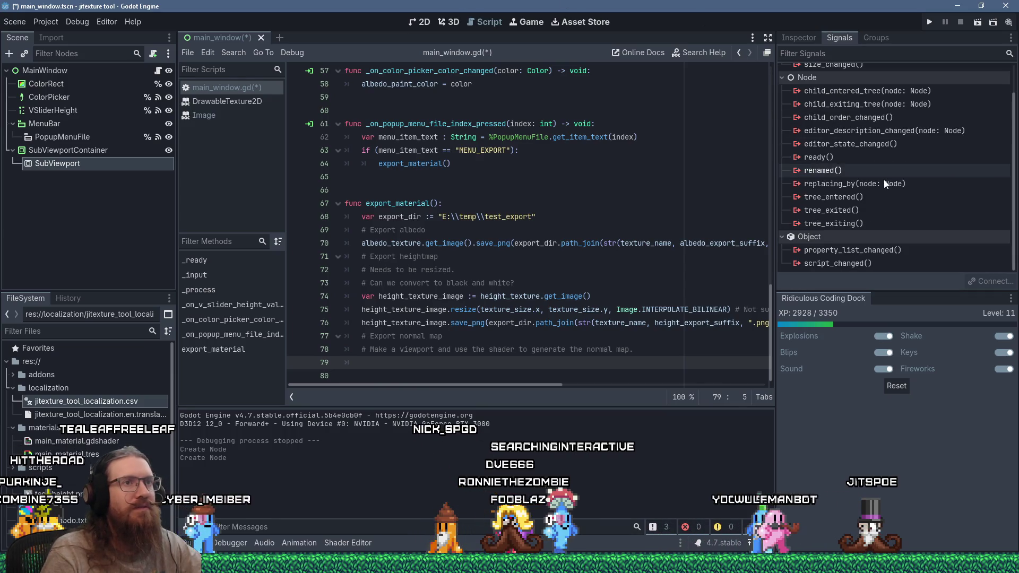
{"action": "scroll", "coordinate": [884, 179], "scroll_direction": "up", "scroll_amount": 2}
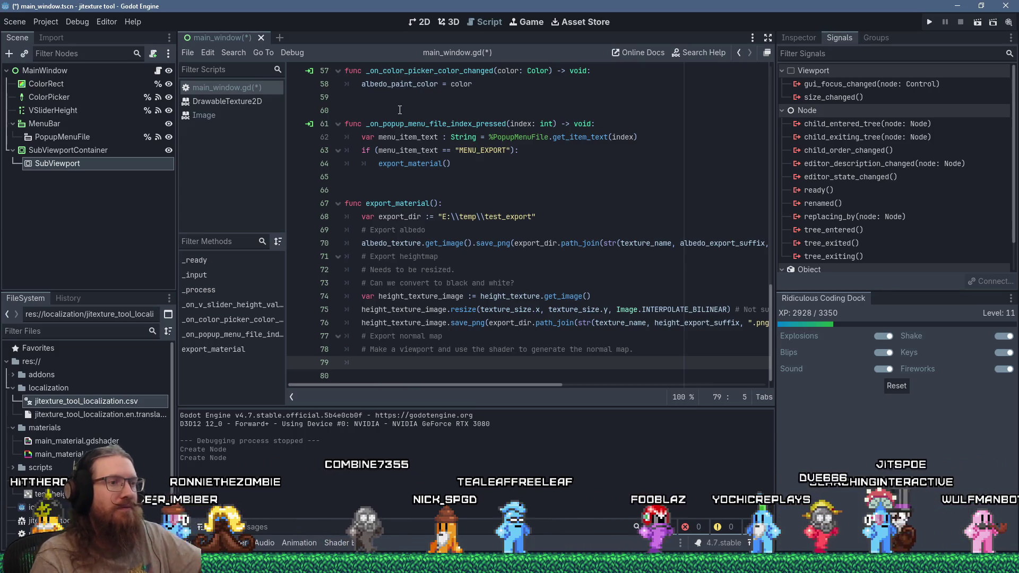
Review the SubViewport and SubViewportContainer properties in the Inspector, then show the 3D workspace.
{"action": "left_click", "coordinate": [58, 164]}
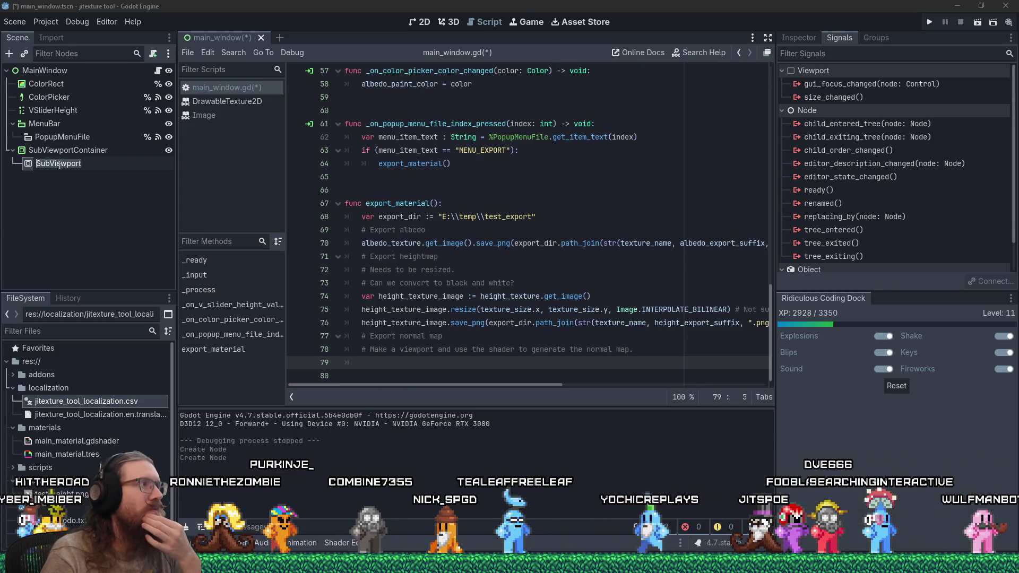
{"action": "left_click", "coordinate": [67, 152]}
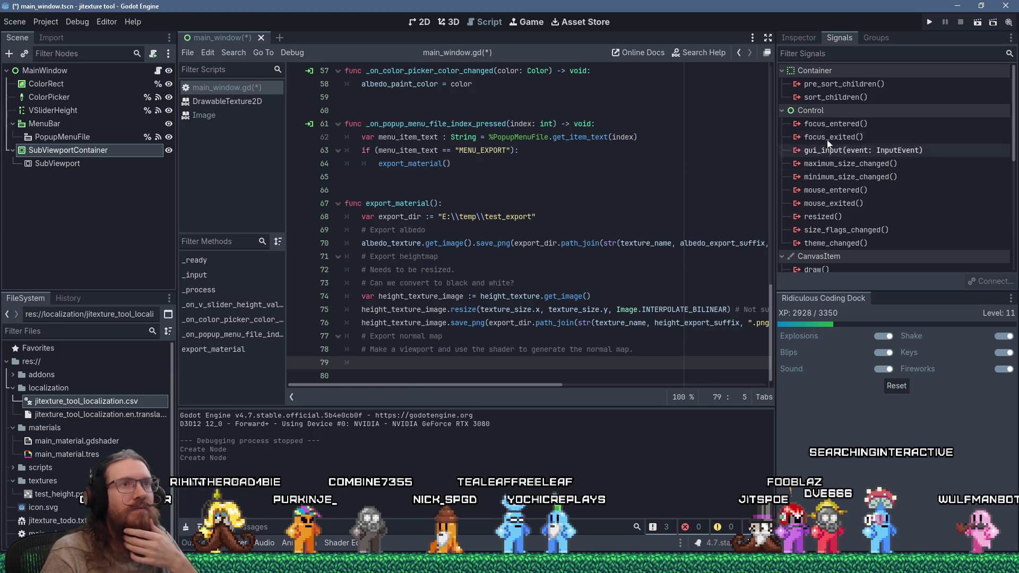
{"action": "left_click", "coordinate": [802, 37]}
{"action": "mouse_move", "coordinate": [923, 190]}
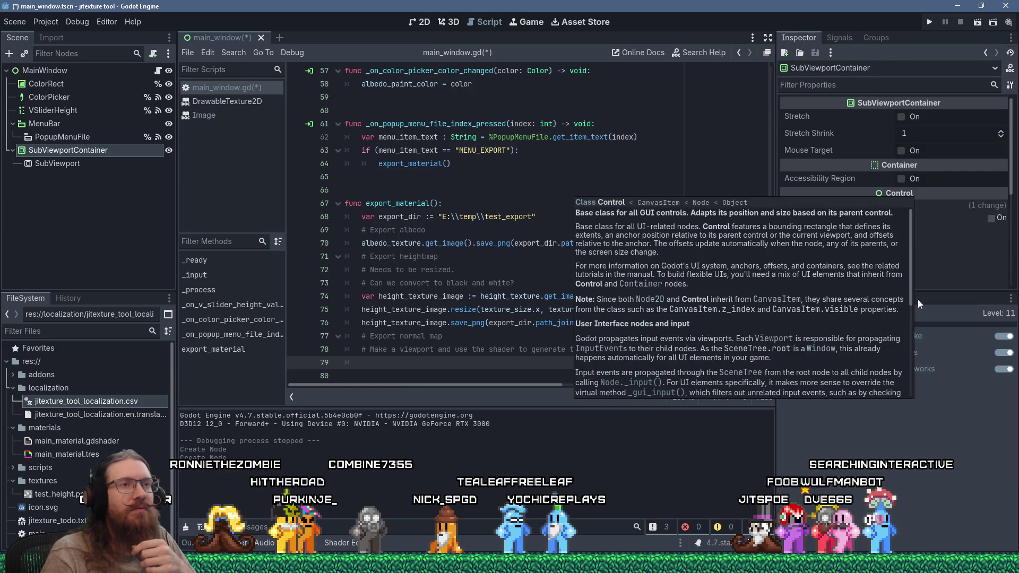
{"action": "left_click", "coordinate": [453, 22]}
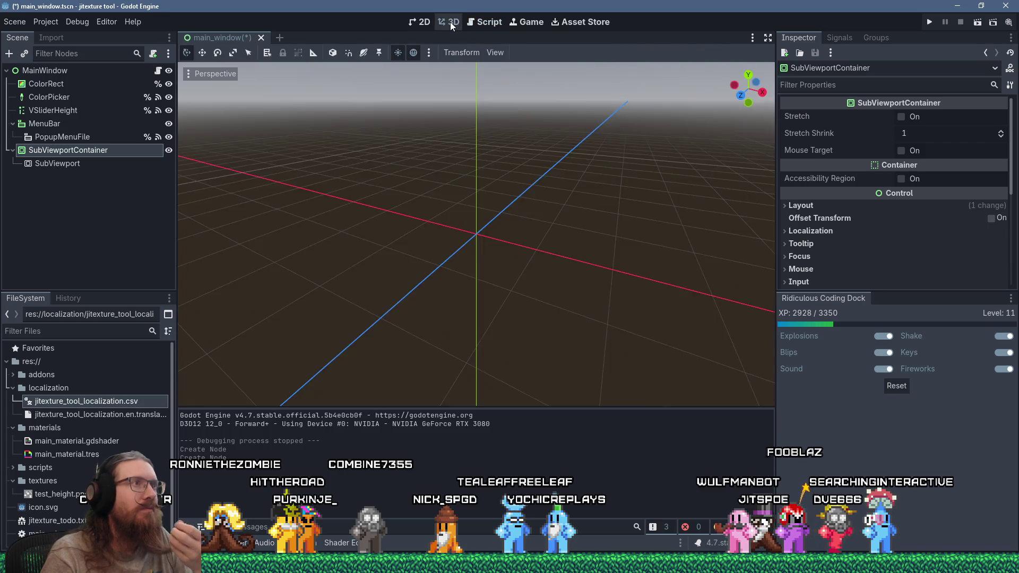
In the 2D layout, move the SubViewportContainer away from the scene origin.
{"action": "left_click", "coordinate": [422, 22]}
{"action": "scroll", "coordinate": [474, 190], "scroll_direction": "down", "scroll_amount": 5}
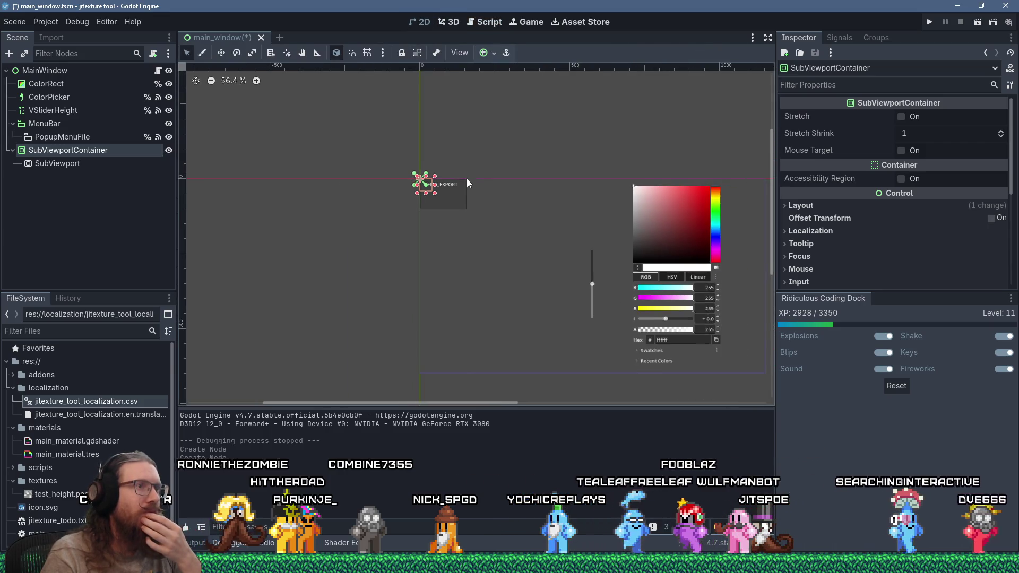
{"action": "scroll", "coordinate": [470, 185], "scroll_direction": "up", "scroll_amount": 1}
{"action": "mouse_move", "coordinate": [338, 127]}
{"action": "left_mouse_down"}
{"action": "mouse_move", "coordinate": [470, 243]}
{"action": "mouse_move", "coordinate": [420, 232]}
{"action": "mouse_move", "coordinate": [402, 200]}
{"action": "left_mouse_up"}
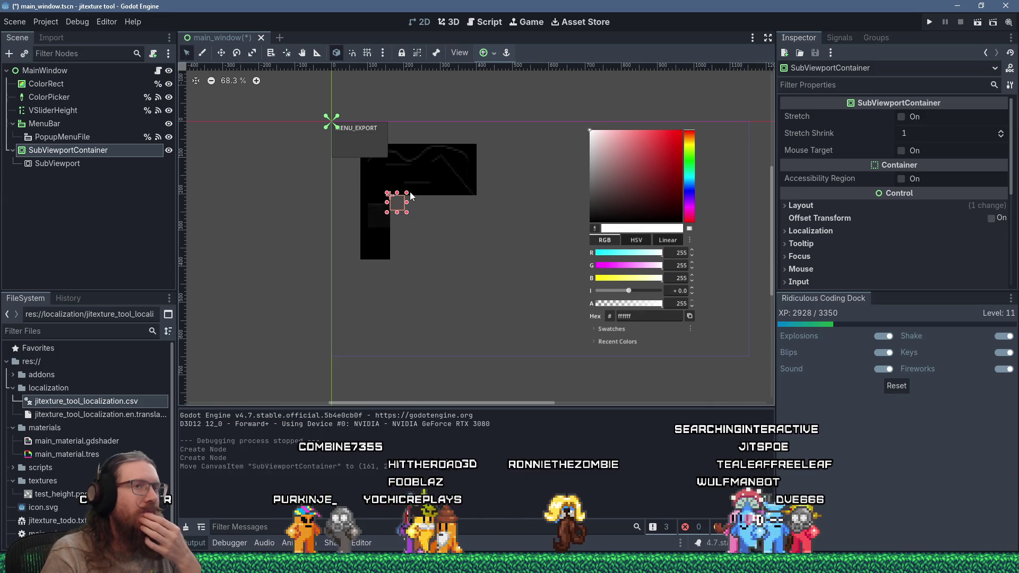
Set the SubViewport size to 64 × 64 and place its container right of the canvas.
{"action": "left_click", "coordinate": [78, 166]}
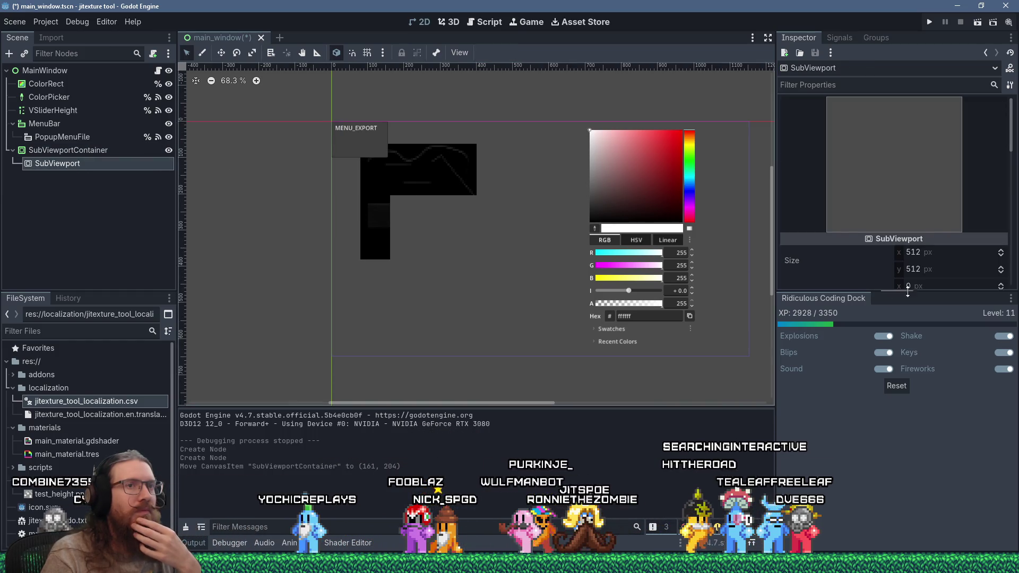
{"action": "left_click", "coordinate": [928, 252]}
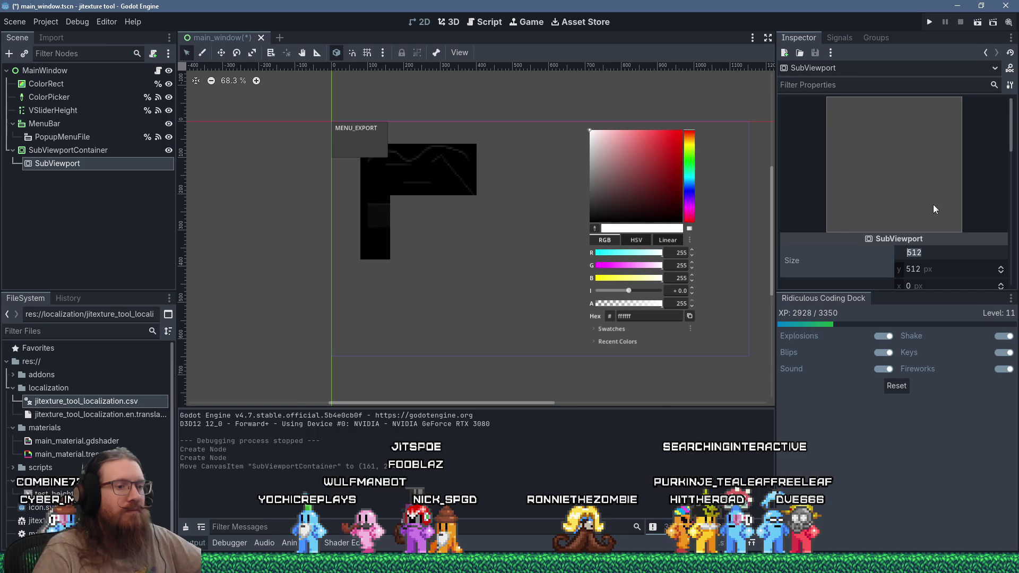
{"action": "type", "text": "64"}
{"action": "key", "text": "Tab"}
{"action": "type", "text": "64"}
{"action": "key", "text": "Return"}
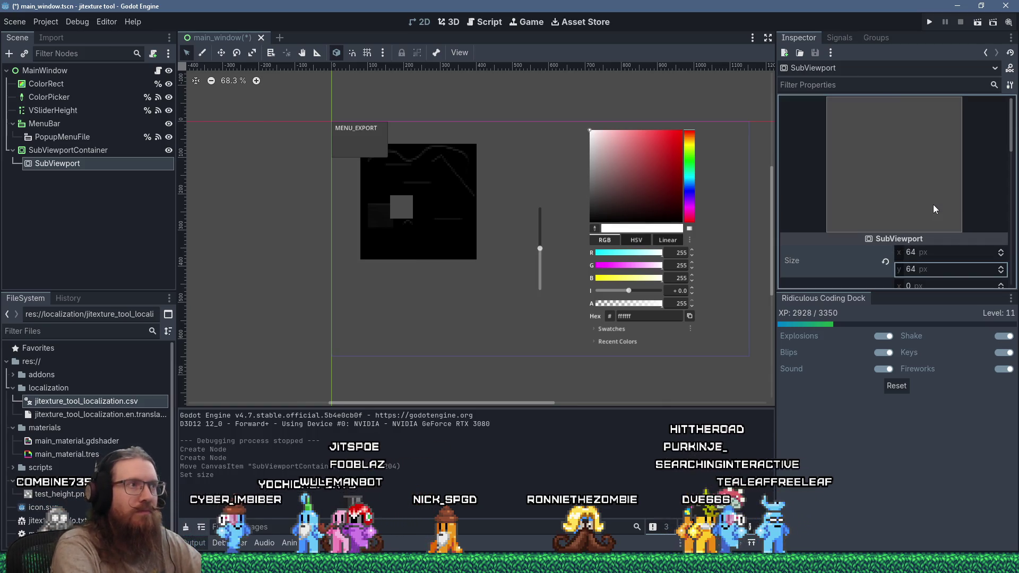
{"action": "left_click_drag", "start_coordinate": [408, 210], "coordinate": [518, 187]}
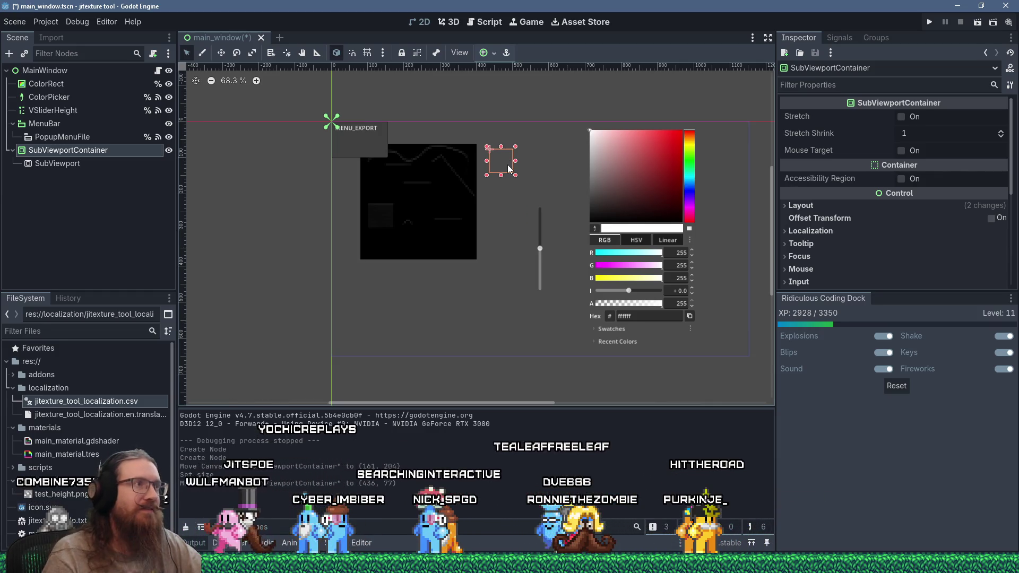
{"action": "scroll", "coordinate": [469, 168], "scroll_direction": "up", "scroll_amount": 3}
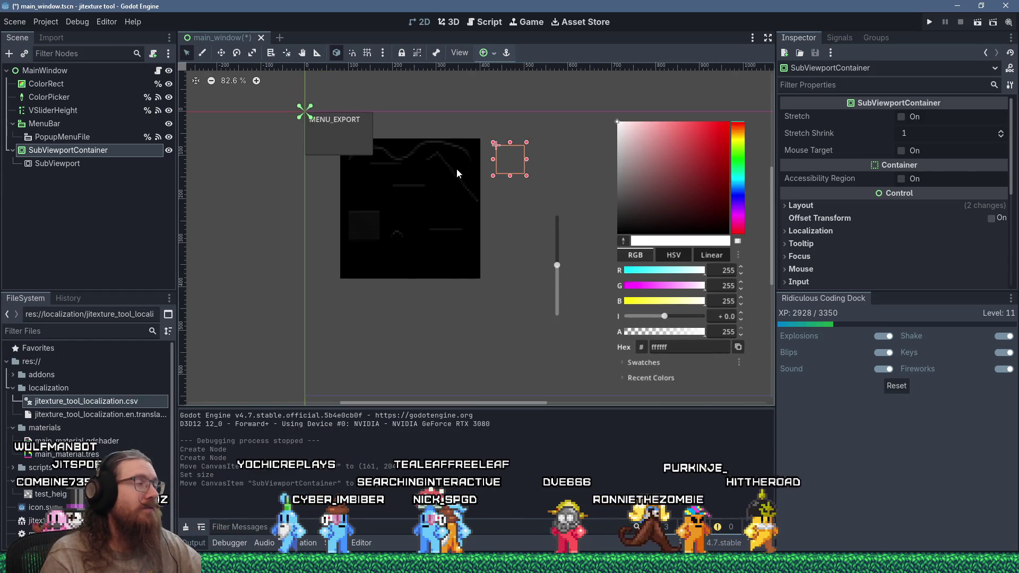
Toggle the PopupMenuFile node's visibility, leaving it hidden.
{"action": "scroll", "coordinate": [447, 169], "scroll_direction": "up", "scroll_amount": 1}
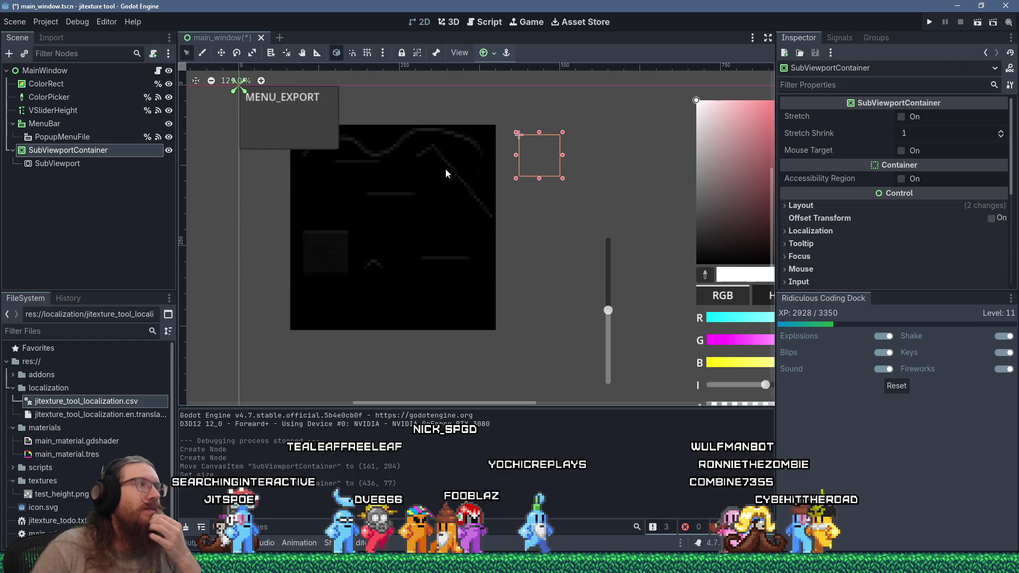
{"action": "left_click", "coordinate": [169, 137]}
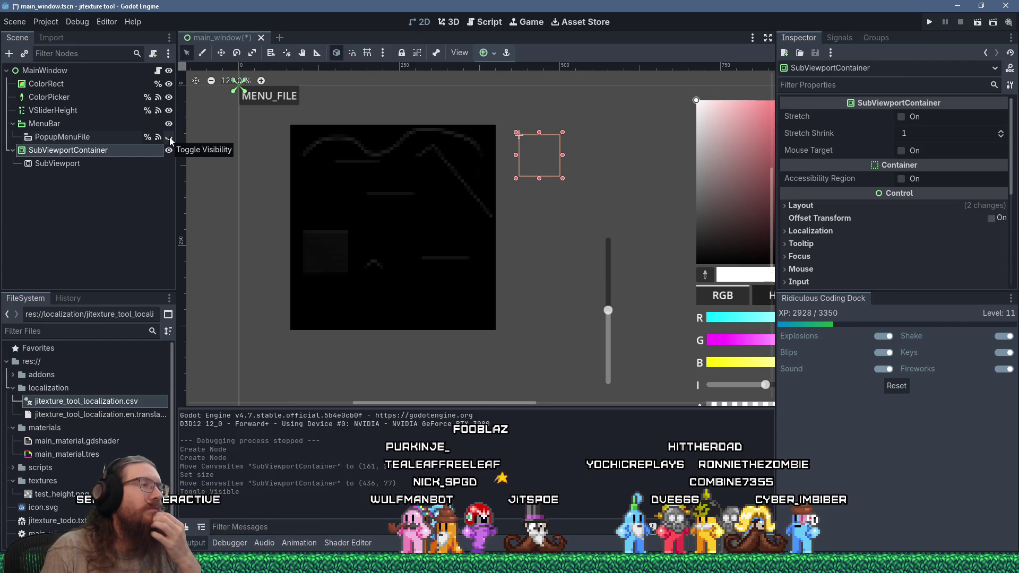
{"action": "left_click", "coordinate": [170, 137]}
{"action": "left_click", "coordinate": [170, 137]}
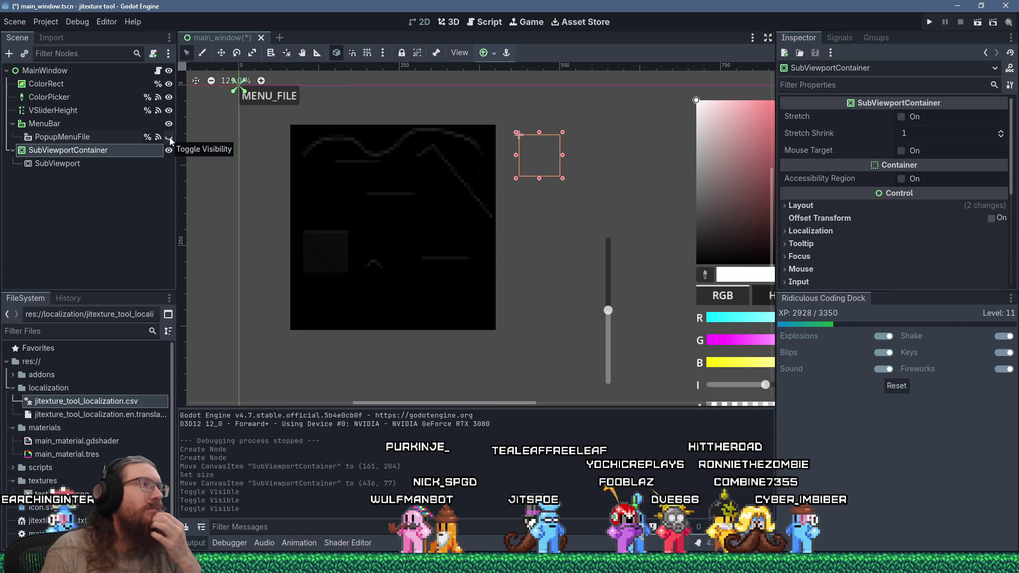
Inspect PopupMenuFile's properties and briefly hide then reshow the MenuBar.
{"action": "left_click", "coordinate": [96, 141]}
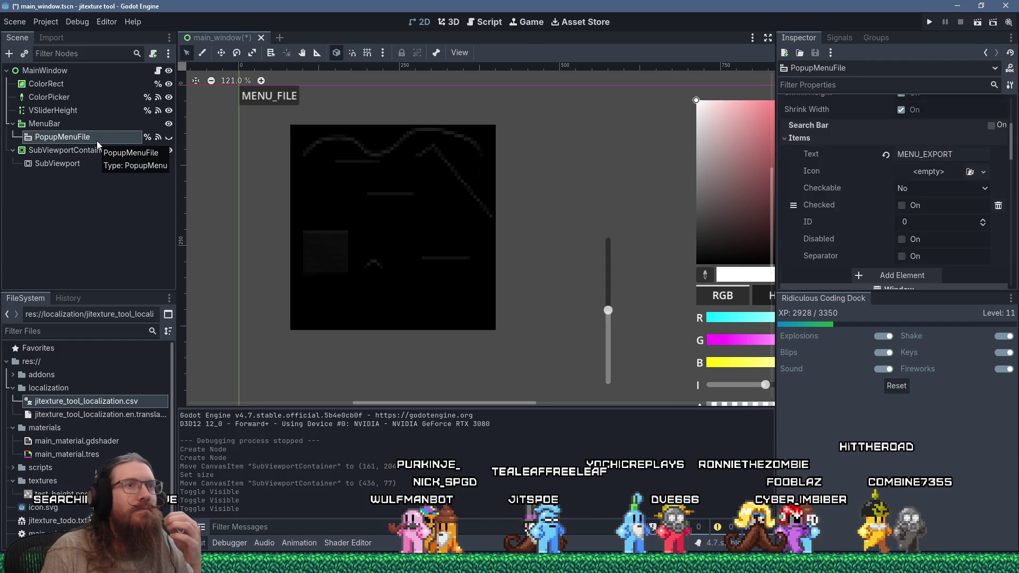
{"action": "scroll", "coordinate": [883, 183], "scroll_direction": "up", "scroll_amount": 5}
{"action": "mouse_move", "coordinate": [890, 179]}
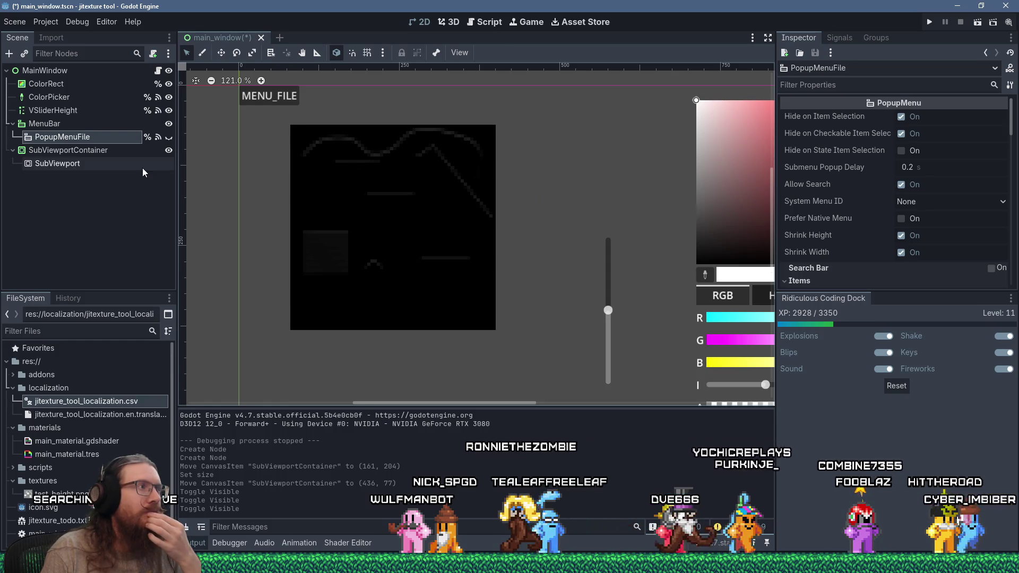
{"action": "left_click", "coordinate": [168, 126]}
{"action": "left_click", "coordinate": [168, 125]}
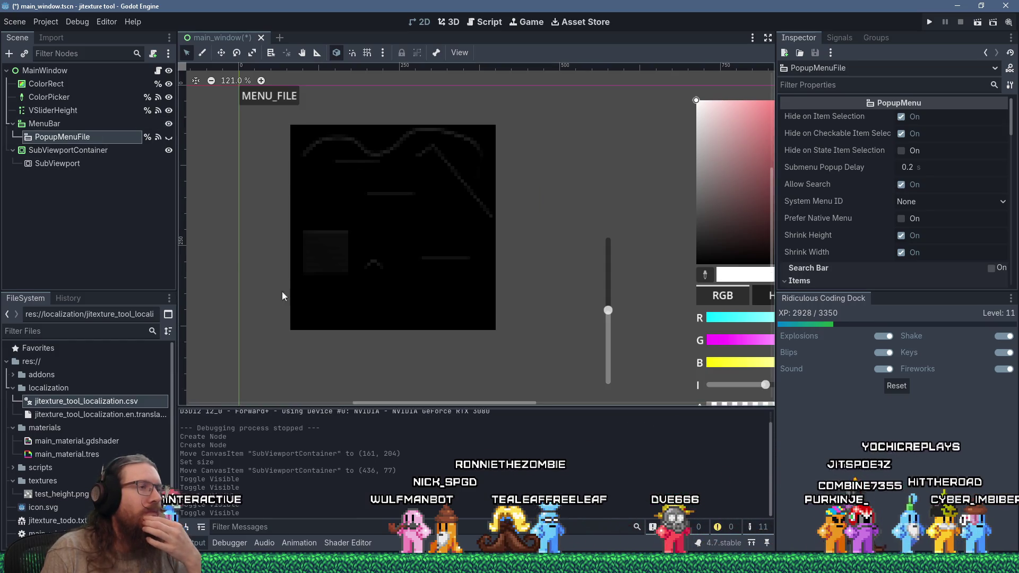
Zoom out the canvas, enlarge the bottom panel, and show main_material.gdshader in the Shader Editor.
{"action": "scroll", "coordinate": [460, 345], "scroll_direction": "down", "scroll_amount": 6}
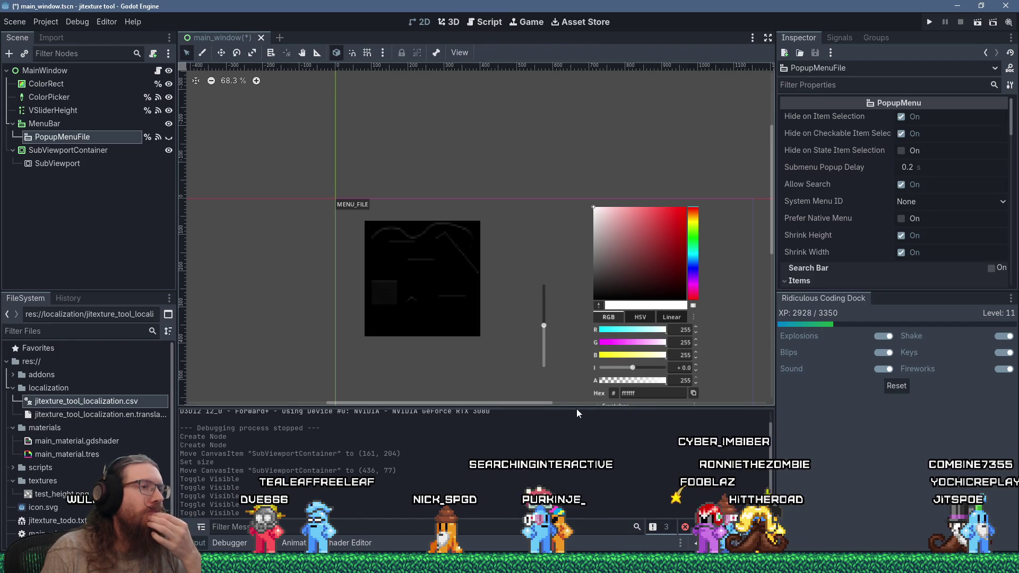
{"action": "left_click_drag", "start_coordinate": [570, 407], "coordinate": [573, 332]}
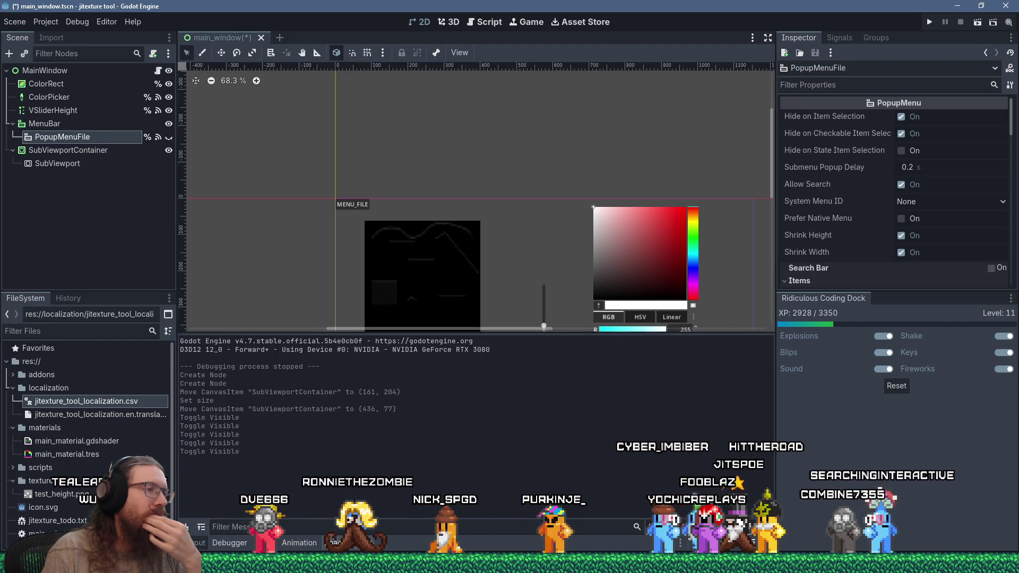
{"action": "left_click", "coordinate": [350, 543]}
{"action": "scroll", "coordinate": [526, 454], "scroll_direction": "up", "scroll_amount": 10}
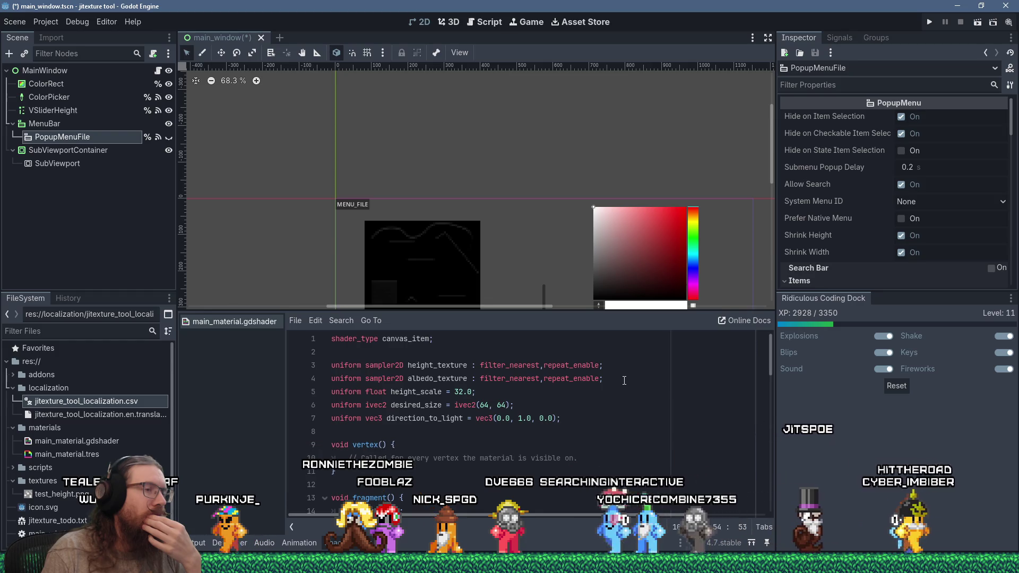
Add hint_default_black to the albedo_texture uniform declaration.
{"action": "left_click", "coordinate": [602, 379]}
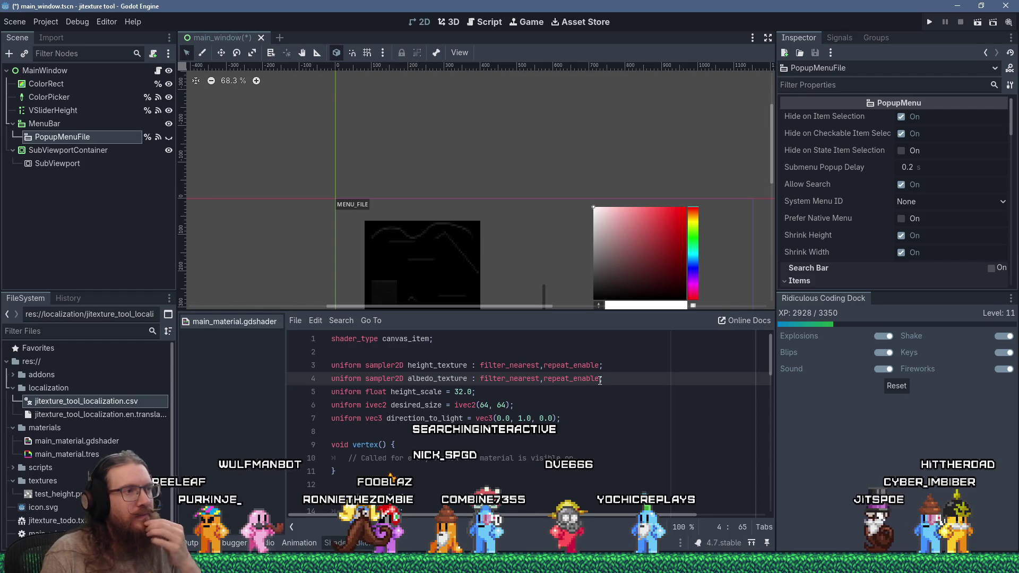
{"action": "key", "text": "Left"}
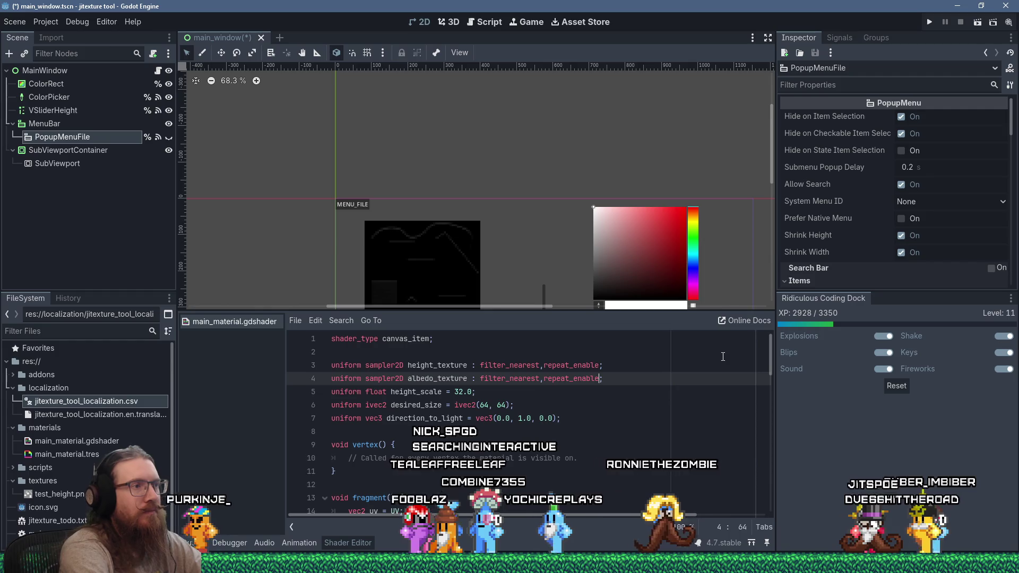
{"action": "type", "text": ",hint"}
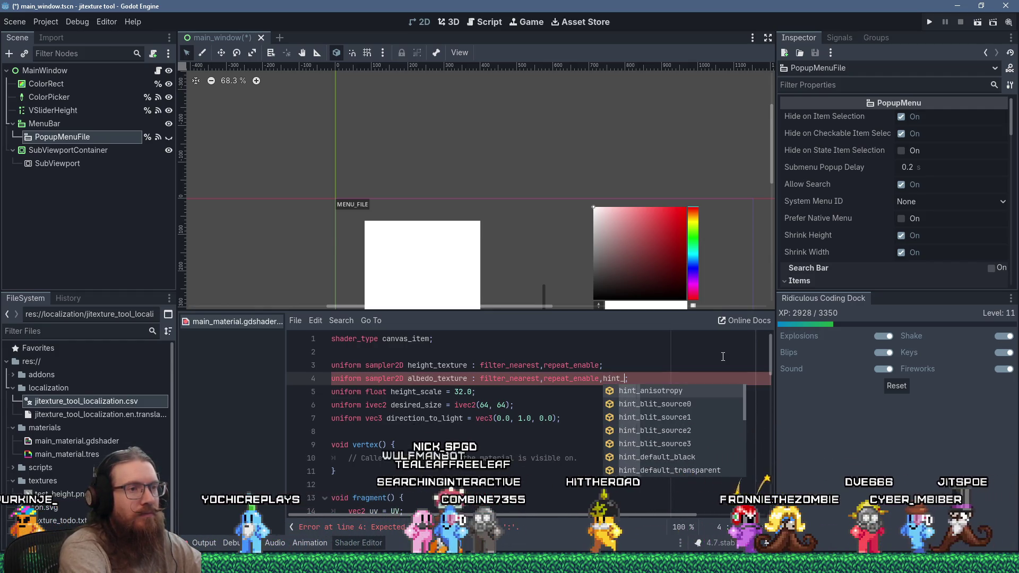
{"action": "type", "text": "_"}
{"action": "key", "text": "Down"}
{"action": "key", "text": "Down"}
{"action": "key", "text": "Down"}
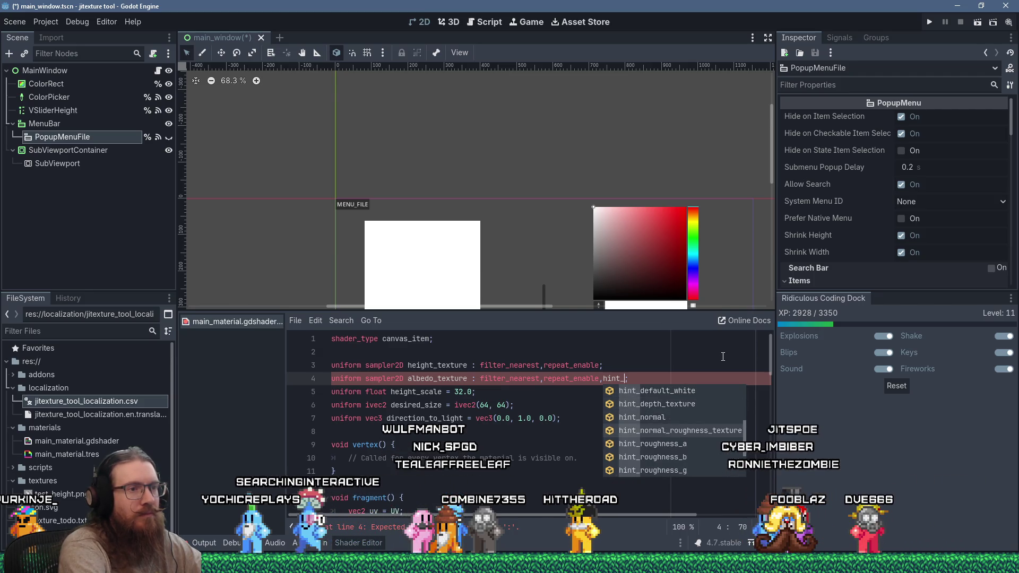
{"action": "key", "text": "Up"}
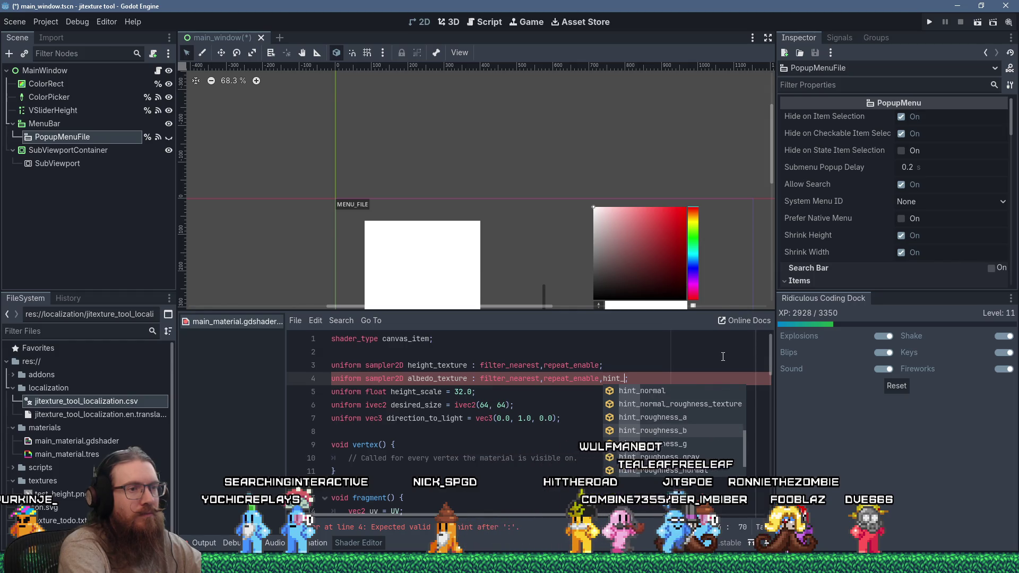
{"action": "key", "text": "Down"}
{"action": "key", "text": "Down"}
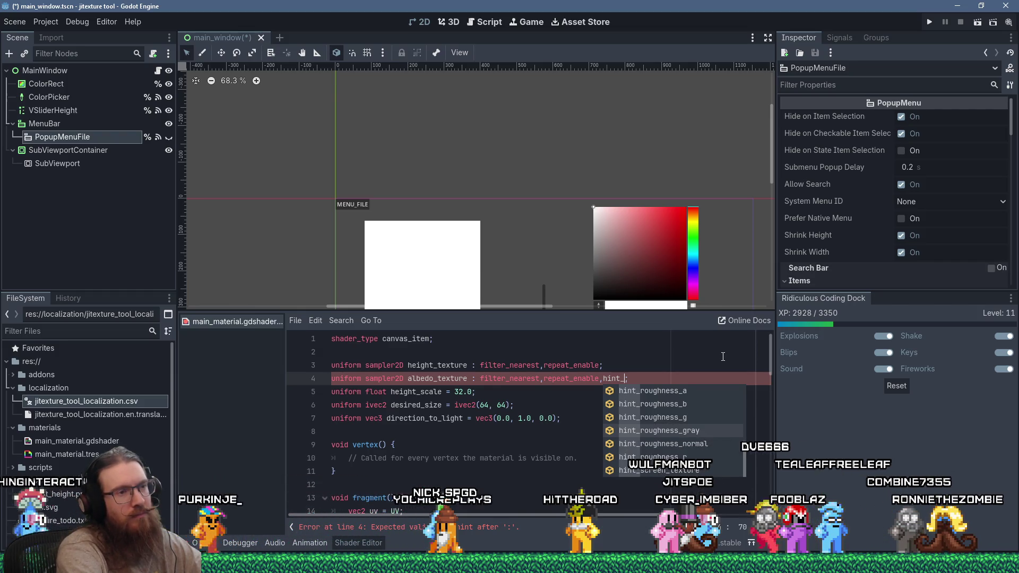
{"action": "key", "text": "Page_Up"}
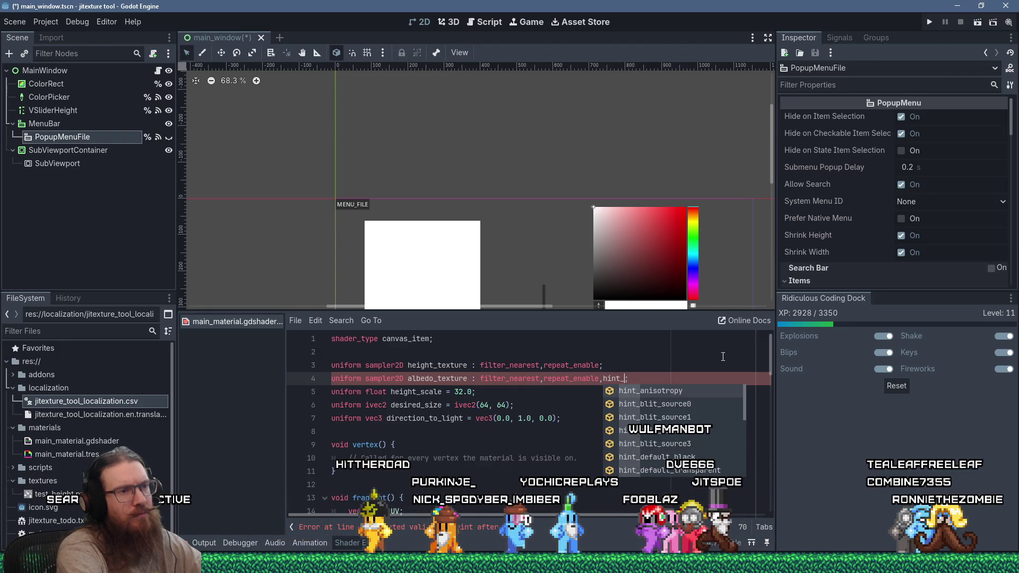
{"action": "key", "text": "Down"}
{"action": "key", "text": "Down"}
{"action": "key", "text": "Down"}
{"action": "key", "text": "Down"}
{"action": "key", "text": "Down"}
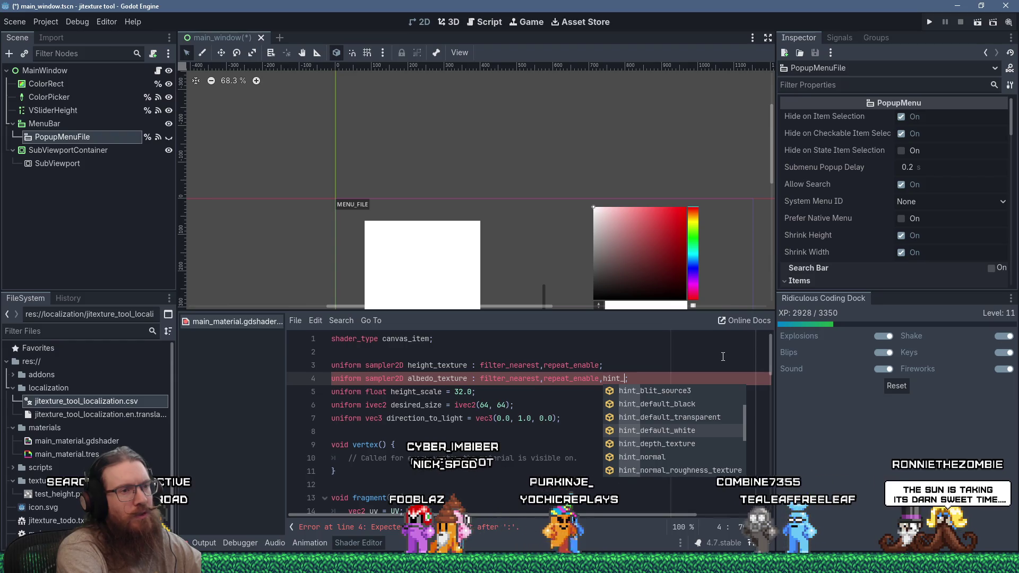
{"action": "key", "text": "Down"}
{"action": "key", "text": "Down"}
{"action": "key", "text": "Down"}
{"action": "key", "text": "Down"}
{"action": "key", "text": "Down"}
{"action": "key", "text": "Down"}
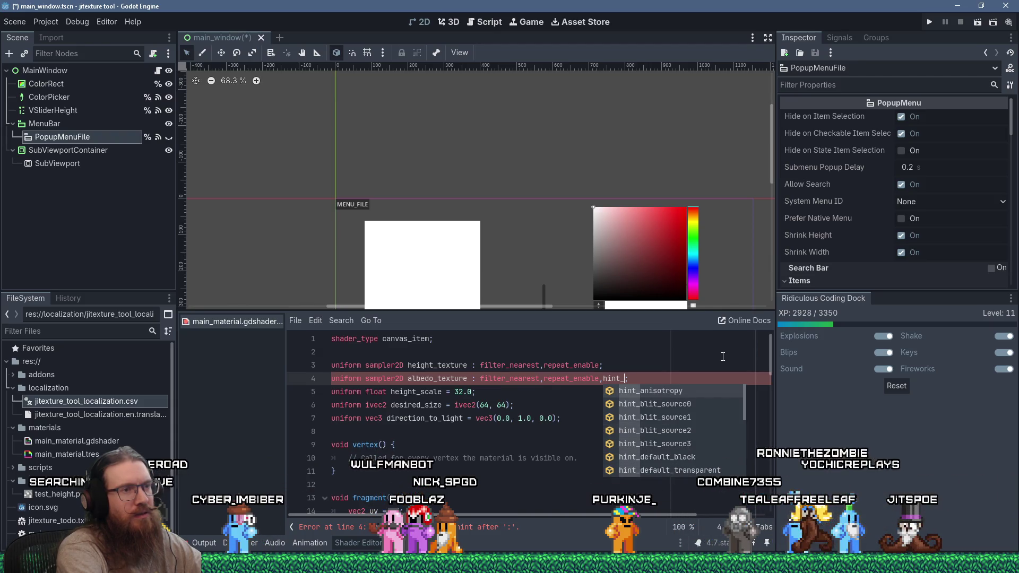
{"action": "key", "text": "Down"}
{"action": "key", "text": "Down"}
{"action": "key", "text": "Down"}
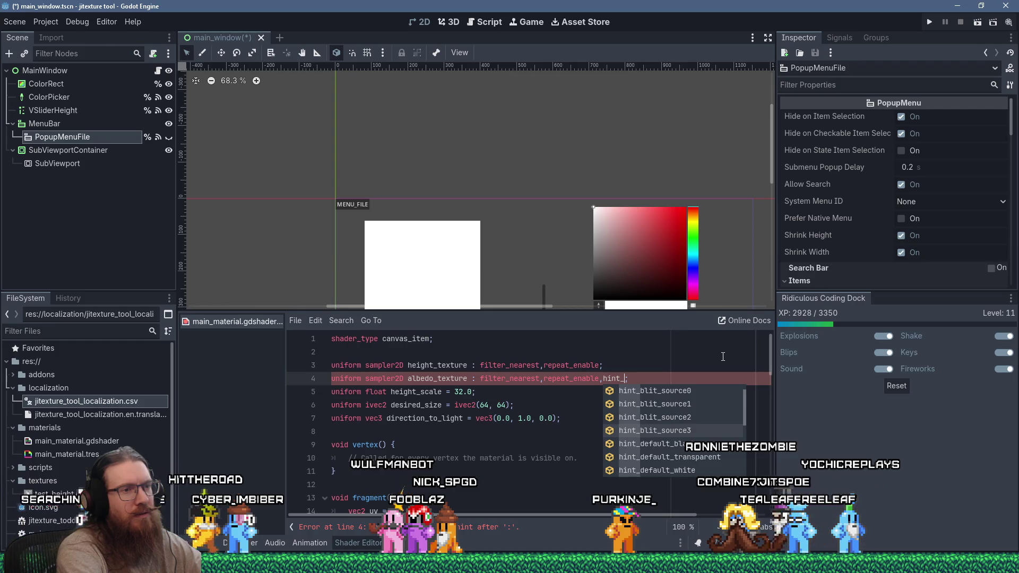
{"action": "key", "text": "Down"}
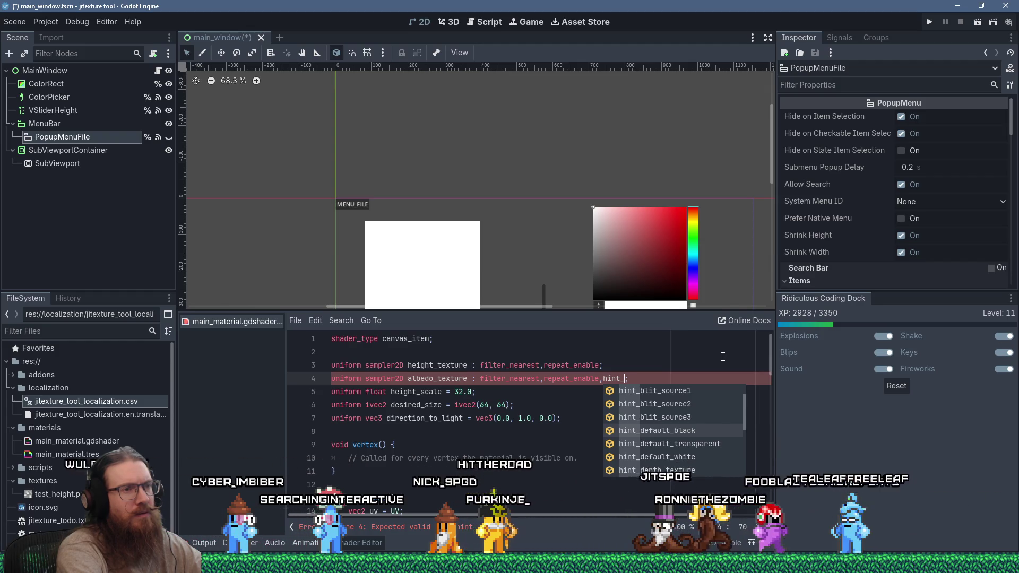
{"action": "key", "text": "Return"}
Try hint_depth_texture on height_texture, then remove it so that line stays unchanged.
{"action": "key", "text": "Up"}
{"action": "key", "text": "Left"}
{"action": "type", "text": ","}
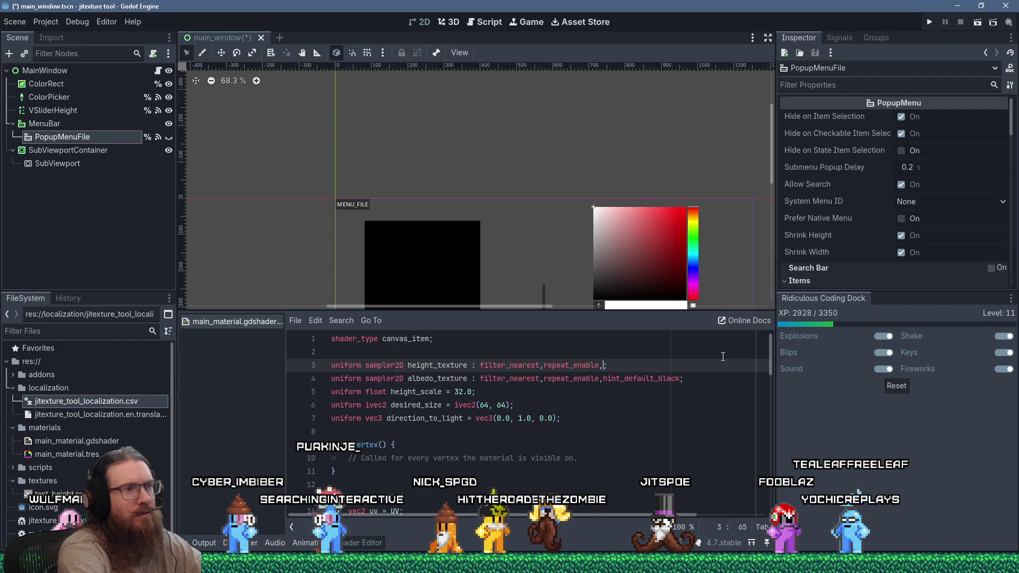
{"action": "type", "text": "hint_de"}
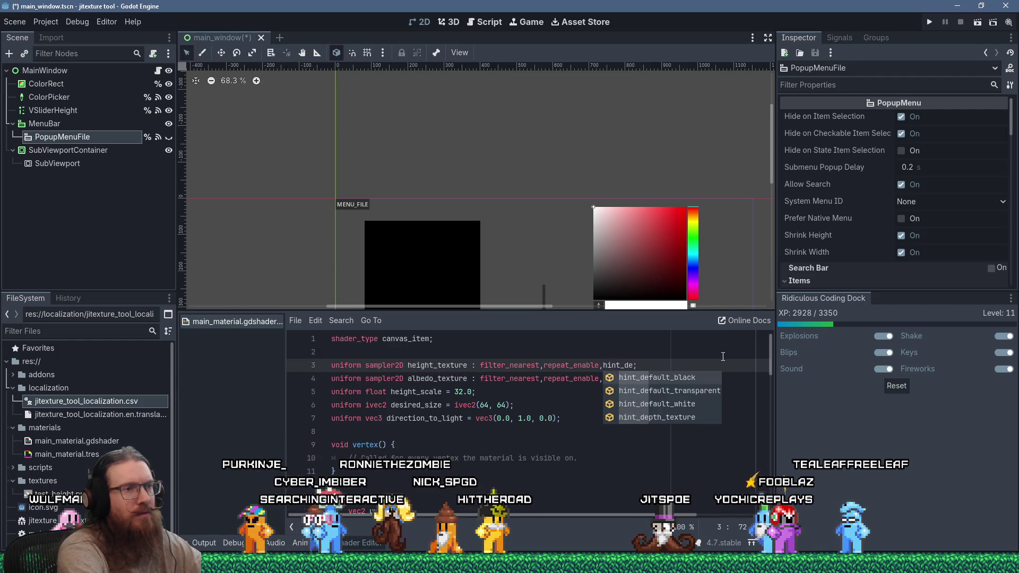
{"action": "type", "text": "p"}
{"action": "key", "text": "Return"}
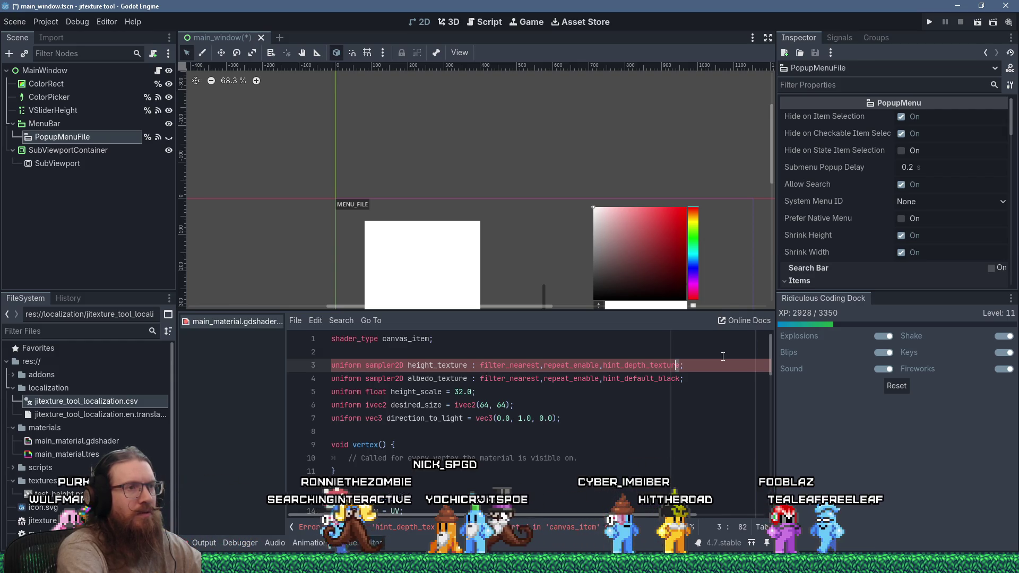
{"action": "key", "text": "shift+Left"}
{"action": "key", "text": "shift+Left"}
{"action": "key", "text": "shift+Left"}
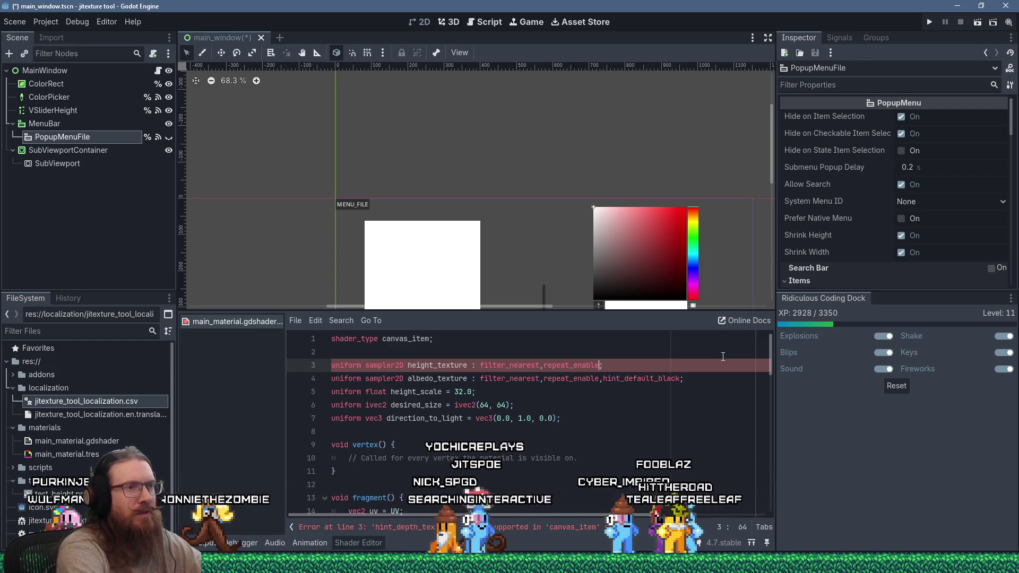
{"action": "key", "text": "BackSpace"}
{"action": "key", "text": "BackSpace"}
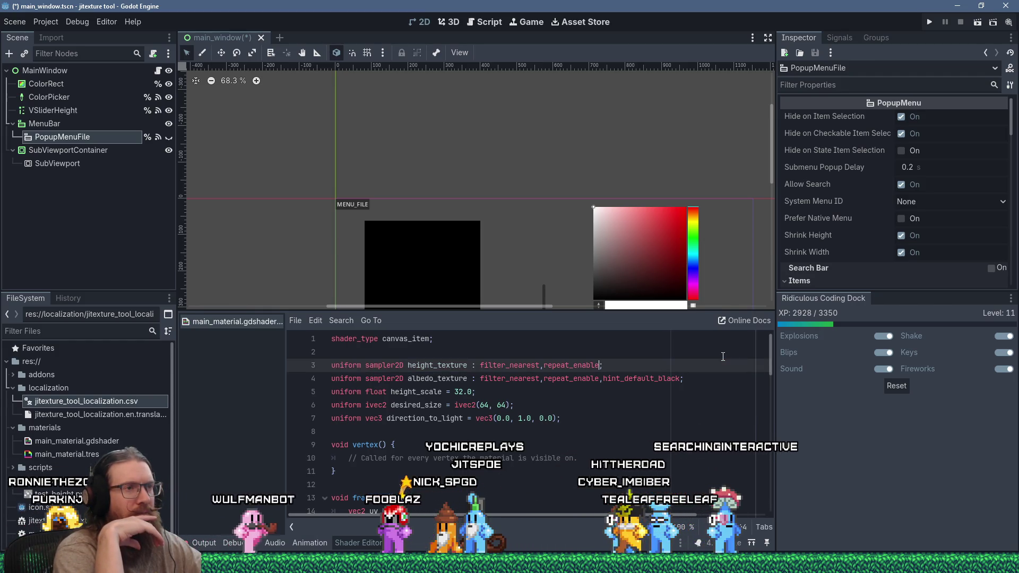
{"action": "type", "text": ","}
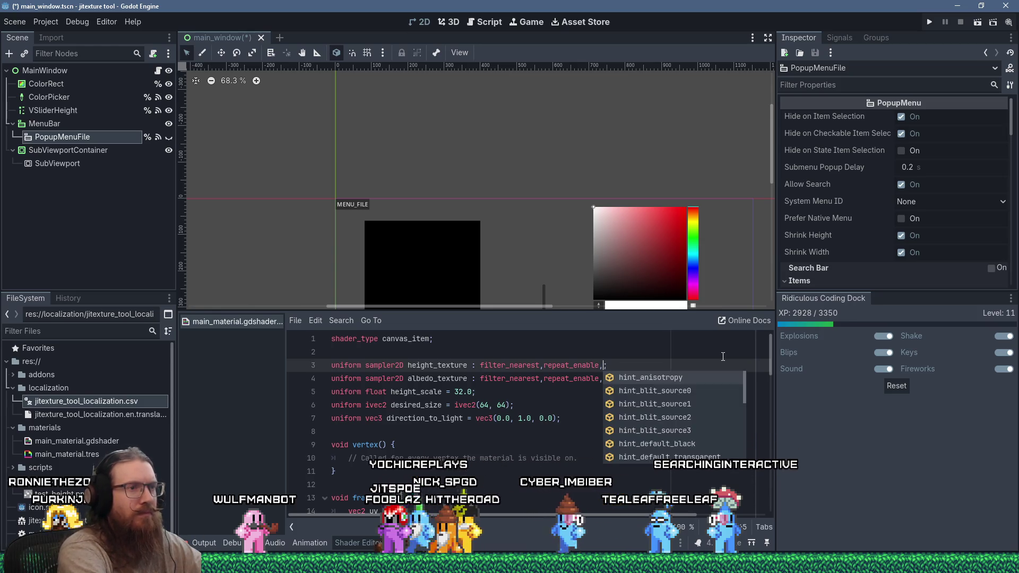
{"action": "key", "text": "BackSpace"}
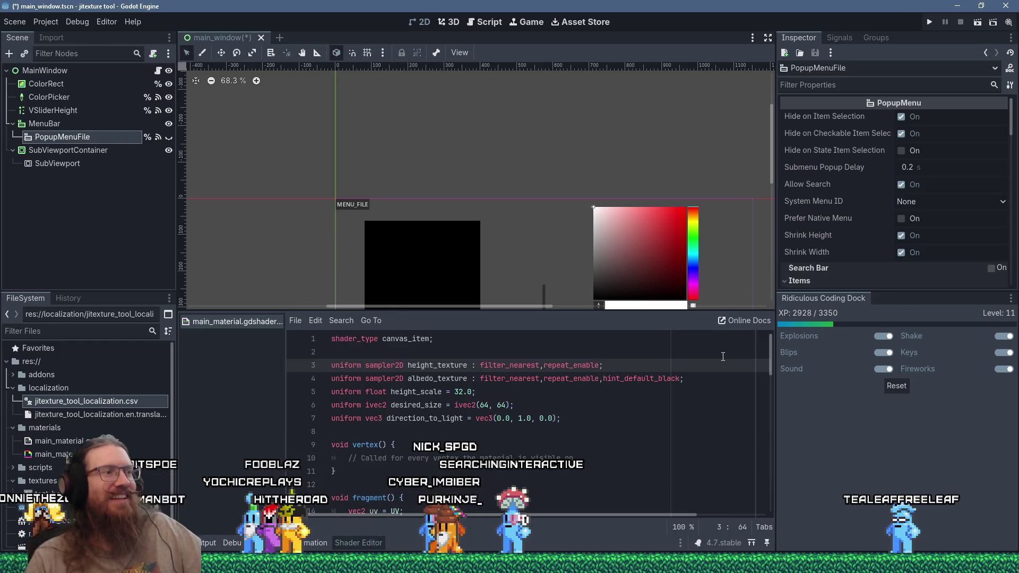
{"action": "left_click", "coordinate": [513, 430]}
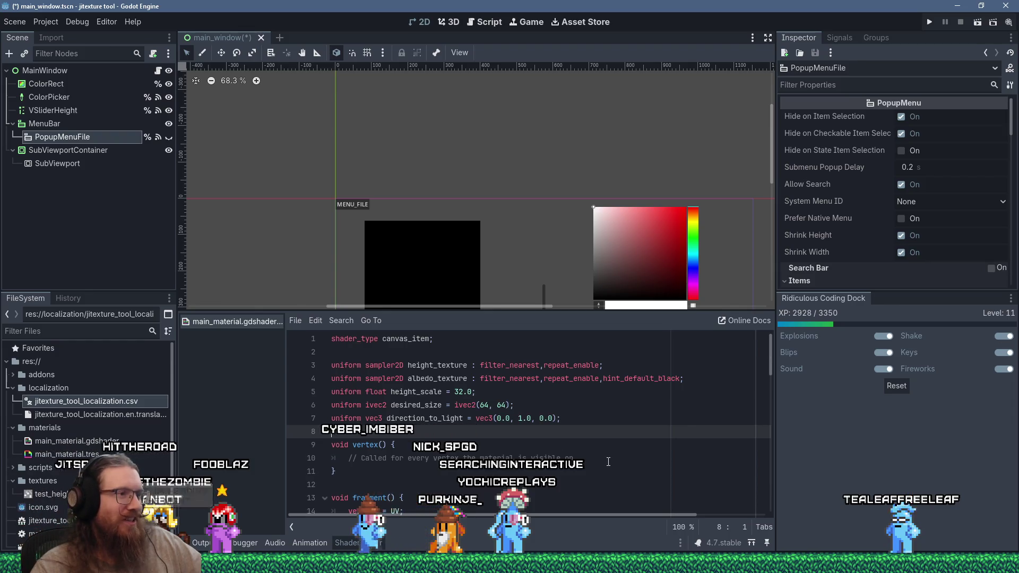
Delete the unused vertex() function and add a blank line after the uniforms.
{"action": "scroll", "coordinate": [608, 460], "scroll_direction": "down", "scroll_amount": 4}
{"action": "scroll", "coordinate": [606, 463], "scroll_direction": "up", "scroll_amount": 3}
{"action": "scroll", "coordinate": [606, 462], "scroll_direction": "up", "scroll_amount": 1}
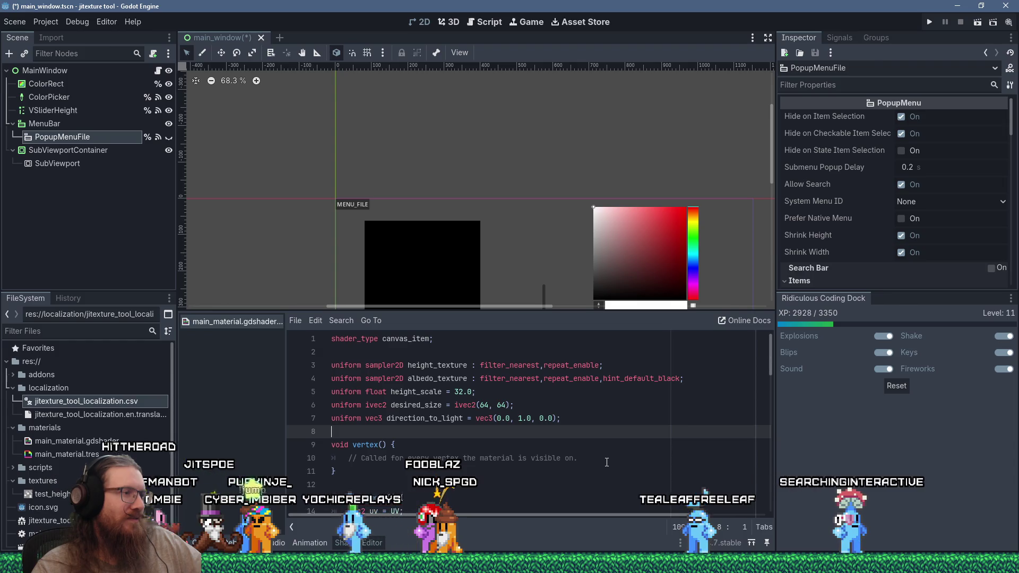
{"action": "scroll", "coordinate": [607, 462], "scroll_direction": "down", "scroll_amount": 4}
{"action": "scroll", "coordinate": [606, 462], "scroll_direction": "up", "scroll_amount": 3}
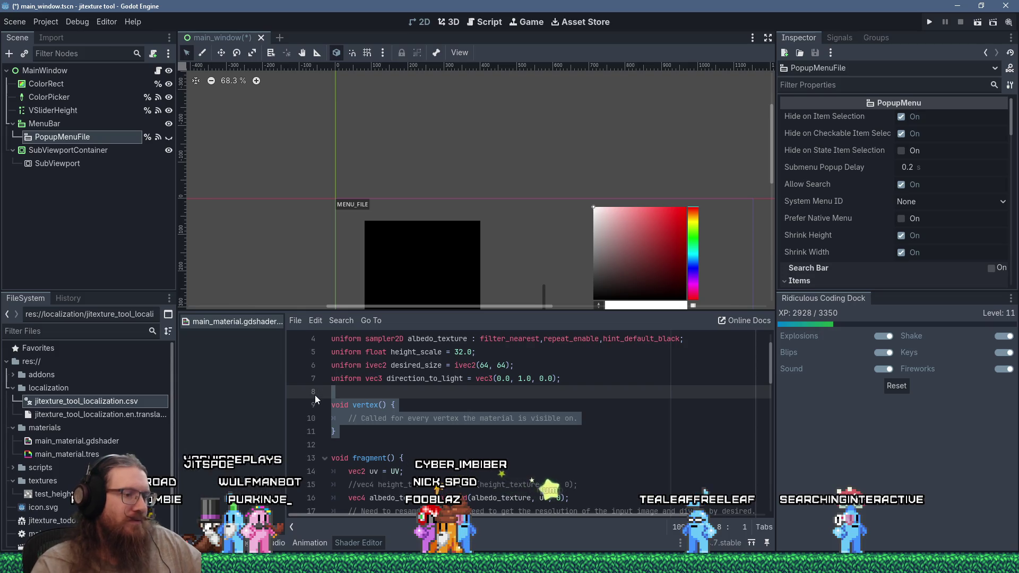
{"action": "key", "text": "Delete"}
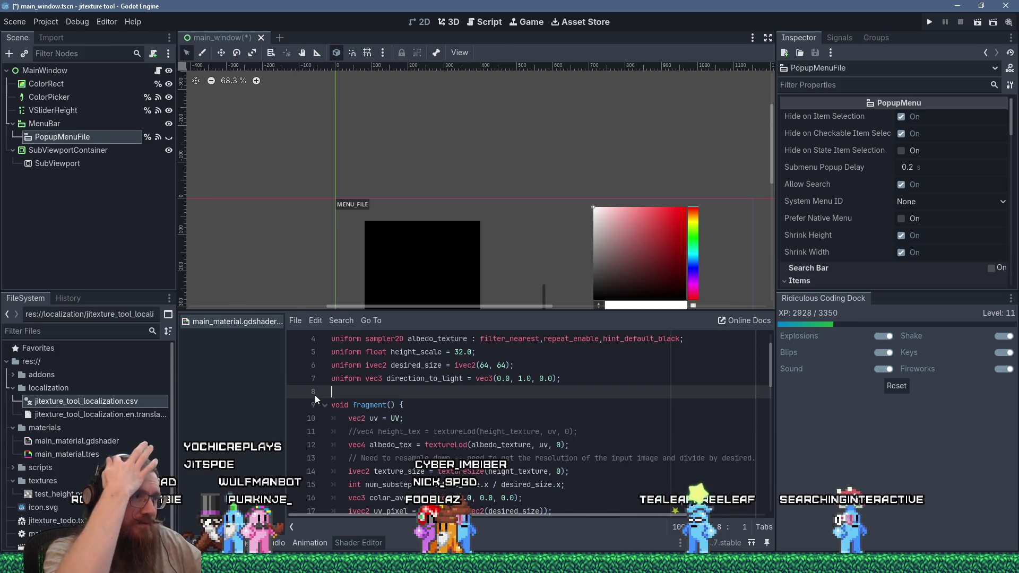
{"action": "key", "text": "Return"}
Select the commented-out light() block through line 59 and delete it.
{"action": "scroll", "coordinate": [314, 395], "scroll_direction": "up", "scroll_amount": 1}
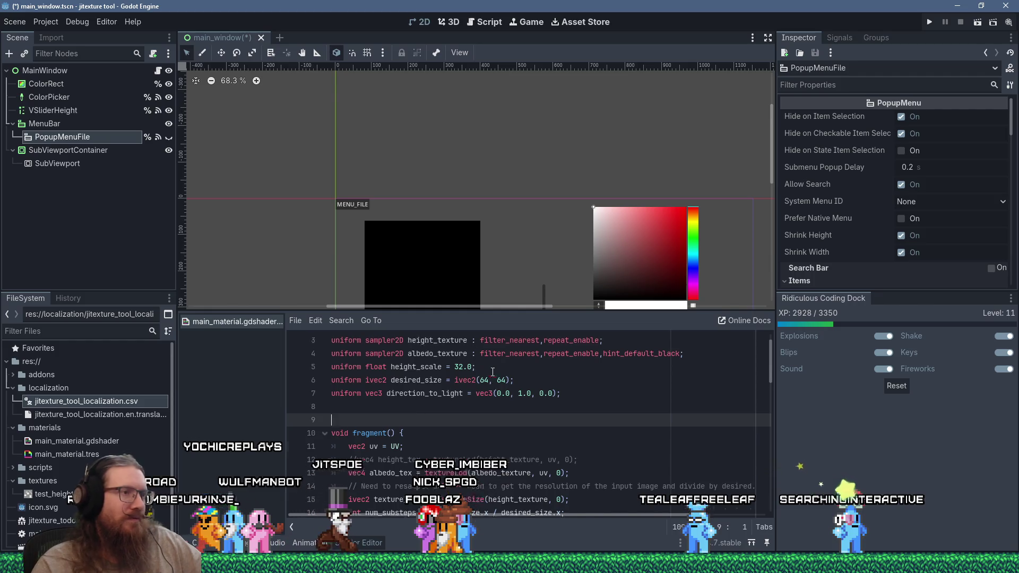
{"action": "scroll", "coordinate": [543, 399], "scroll_direction": "down", "scroll_amount": 14}
{"action": "scroll", "coordinate": [543, 399], "scroll_direction": "down", "scroll_amount": 1}
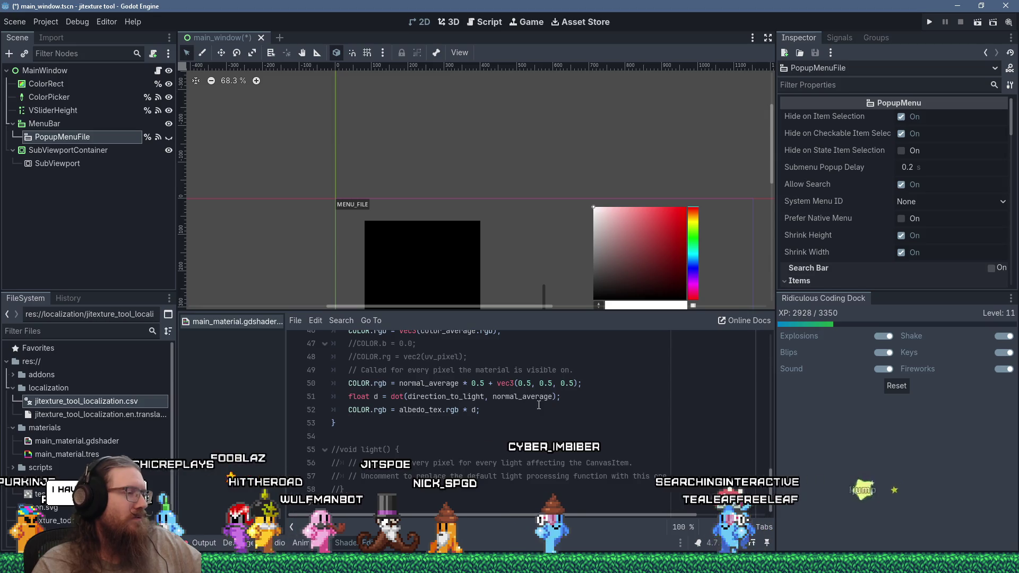
{"action": "left_click", "coordinate": [371, 502]}
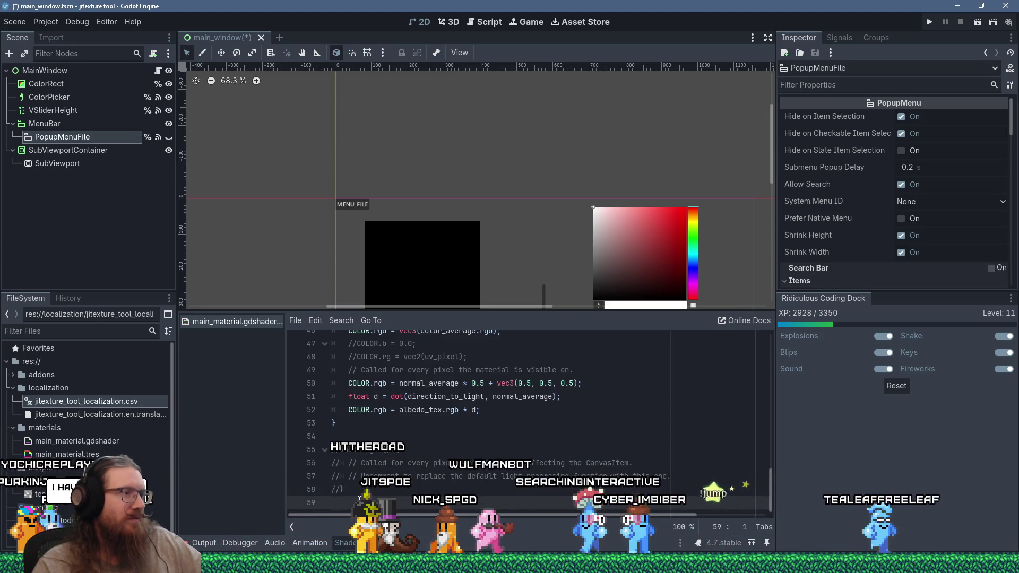
{"action": "key", "text": "Up"}
{"action": "key", "text": "Up"}
{"action": "key", "text": "Up"}
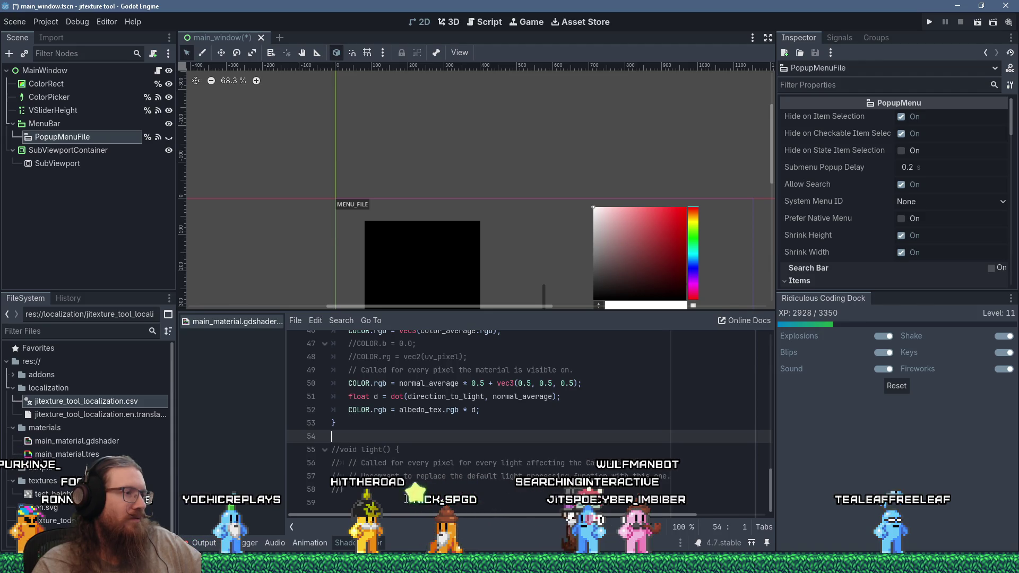
{"action": "left_click", "coordinate": [387, 507], "text": "shift"}
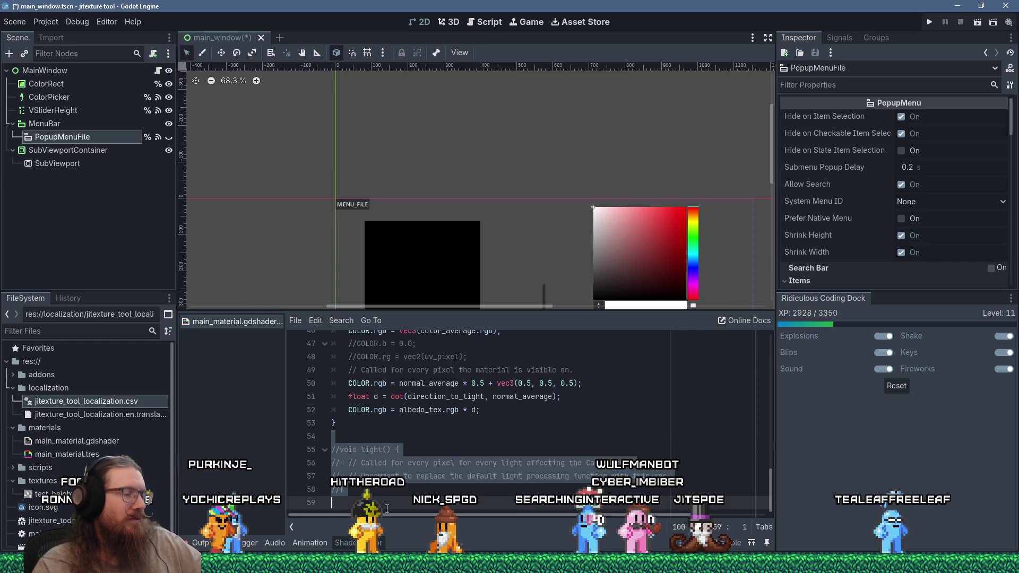
{"action": "key", "text": "Delete"}
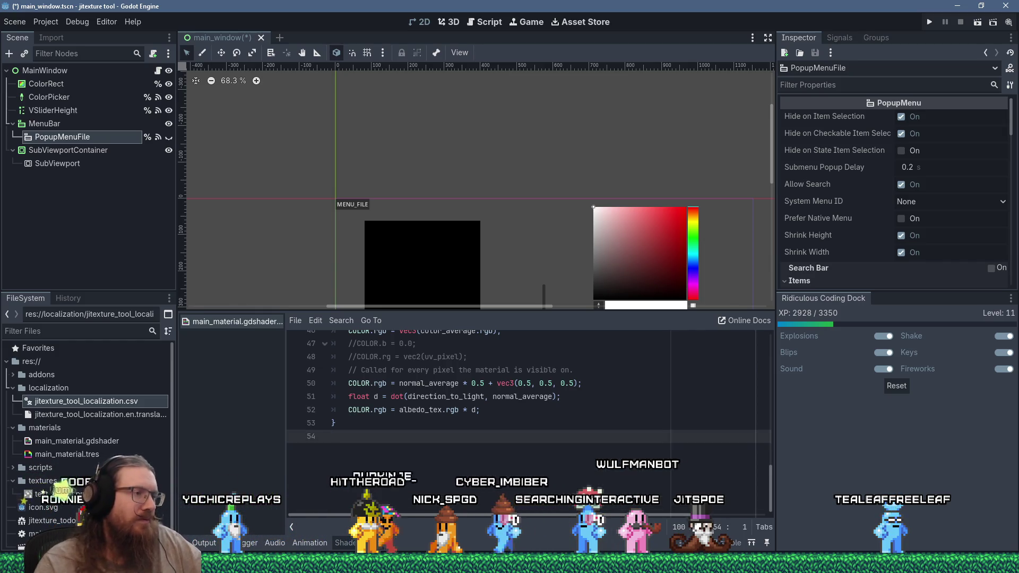
Delete the commented height_tex sampling line from the fragment function.
{"action": "scroll", "coordinate": [381, 470], "scroll_direction": "up", "scroll_amount": 13}
{"action": "scroll", "coordinate": [381, 470], "scroll_direction": "up", "scroll_amount": 2}
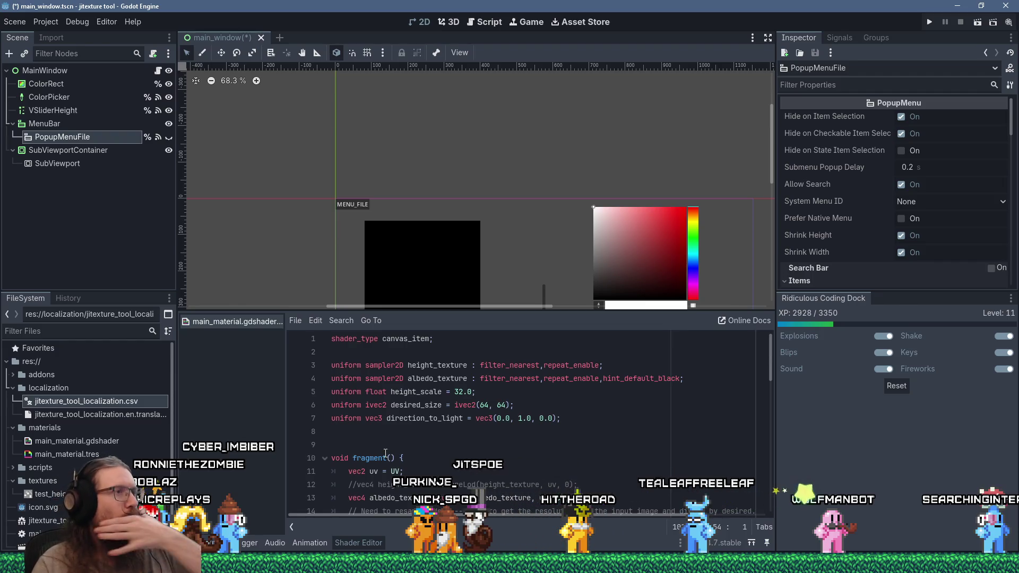
{"action": "scroll", "coordinate": [385, 452], "scroll_direction": "down", "scroll_amount": 2}
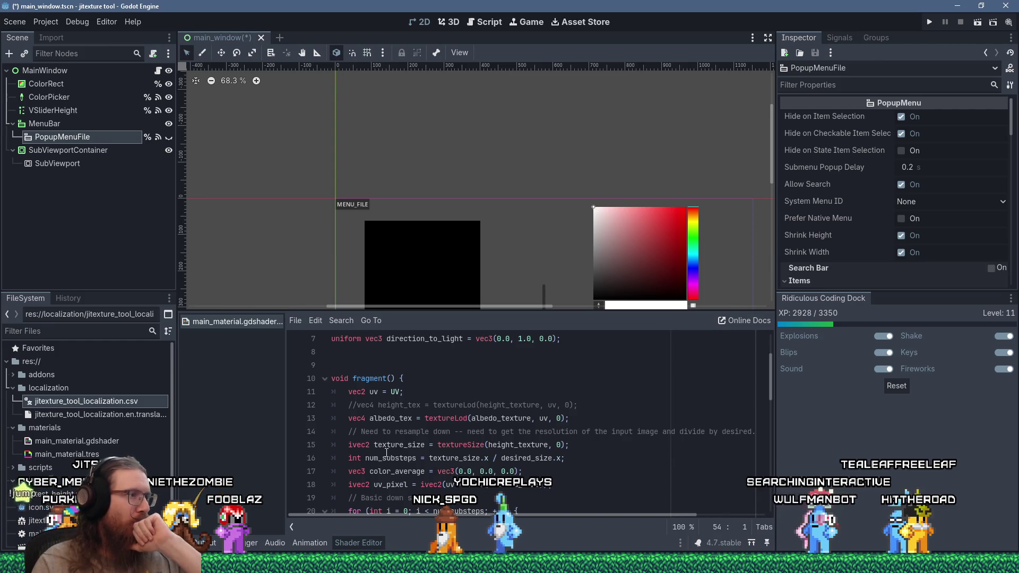
{"action": "left_click", "coordinate": [589, 399]}
{"action": "left_click_drag", "start_coordinate": [589, 398], "coordinate": [590, 396]}
{"action": "key", "text": "BackSpace"}
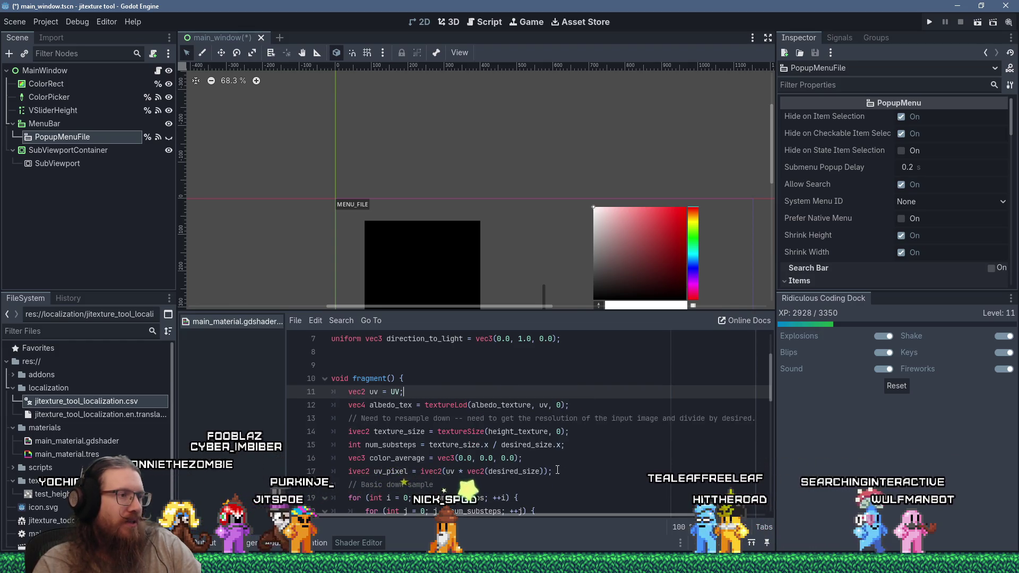
Run the project to test the shader in the jitexture debug window.
{"action": "scroll", "coordinate": [557, 470], "scroll_direction": "down", "scroll_amount": 9}
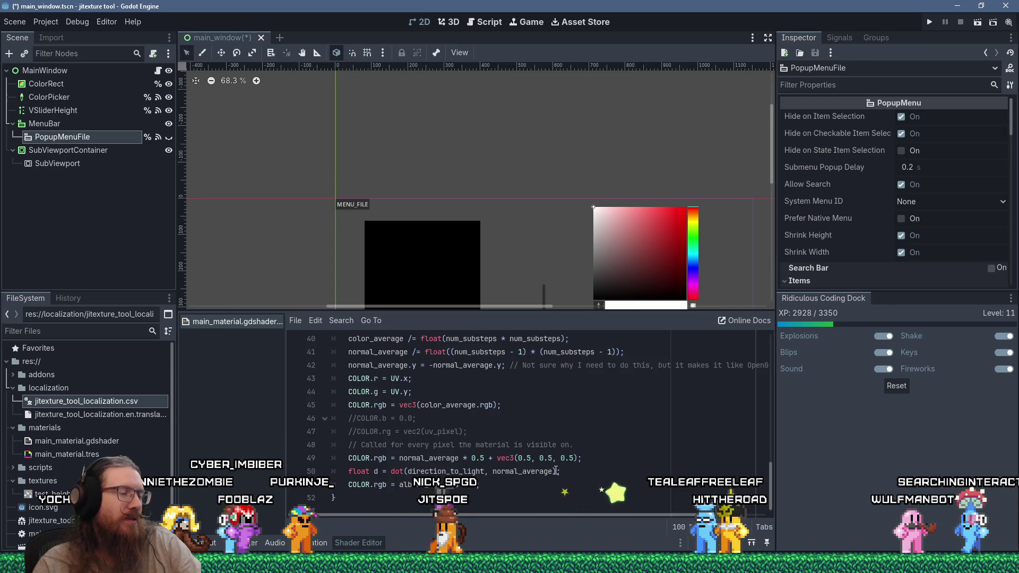
{"action": "scroll", "coordinate": [555, 470], "scroll_direction": "up", "scroll_amount": 12}
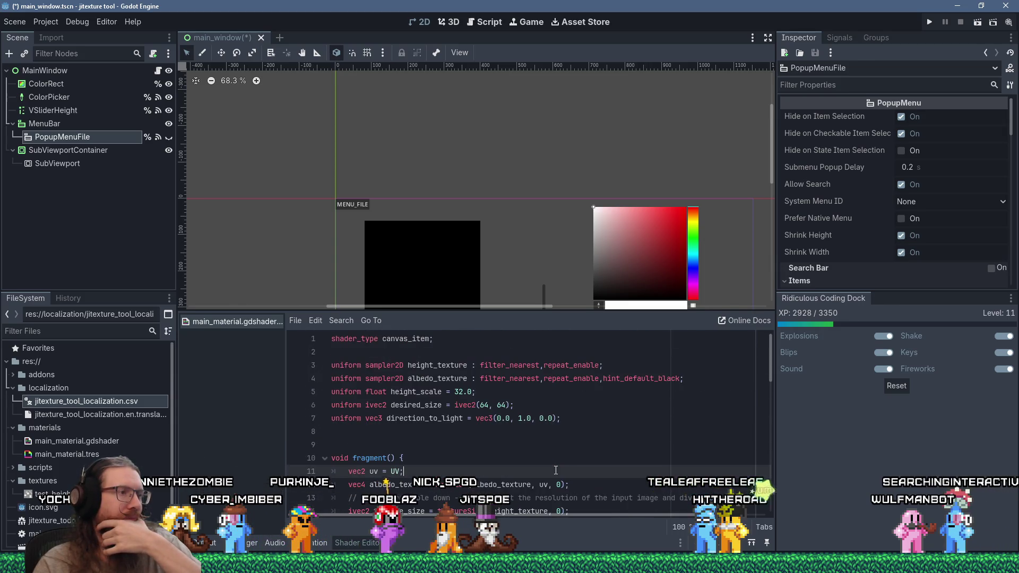
{"action": "left_click", "coordinate": [706, 378]}
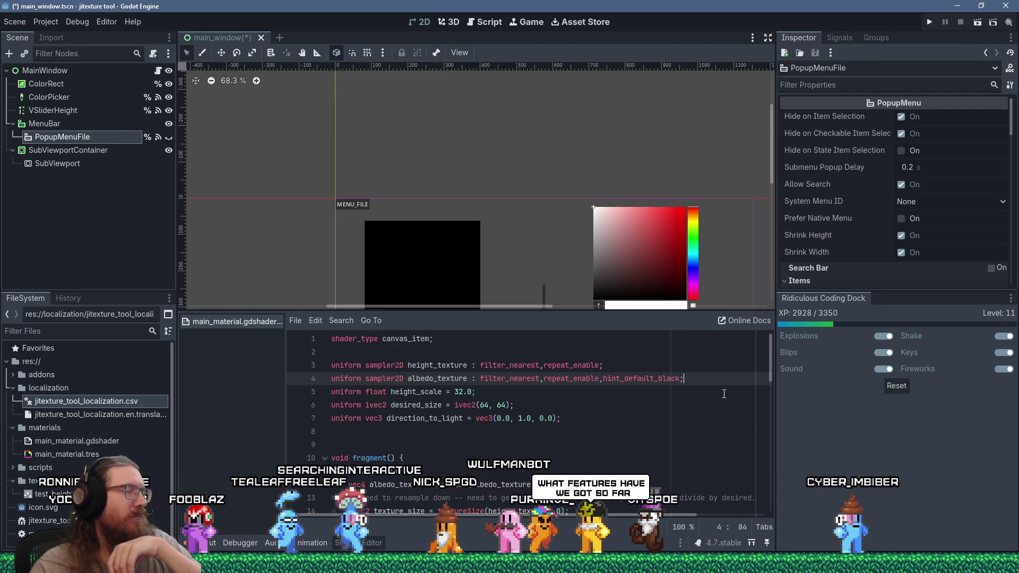
{"action": "left_click", "coordinate": [928, 21]}
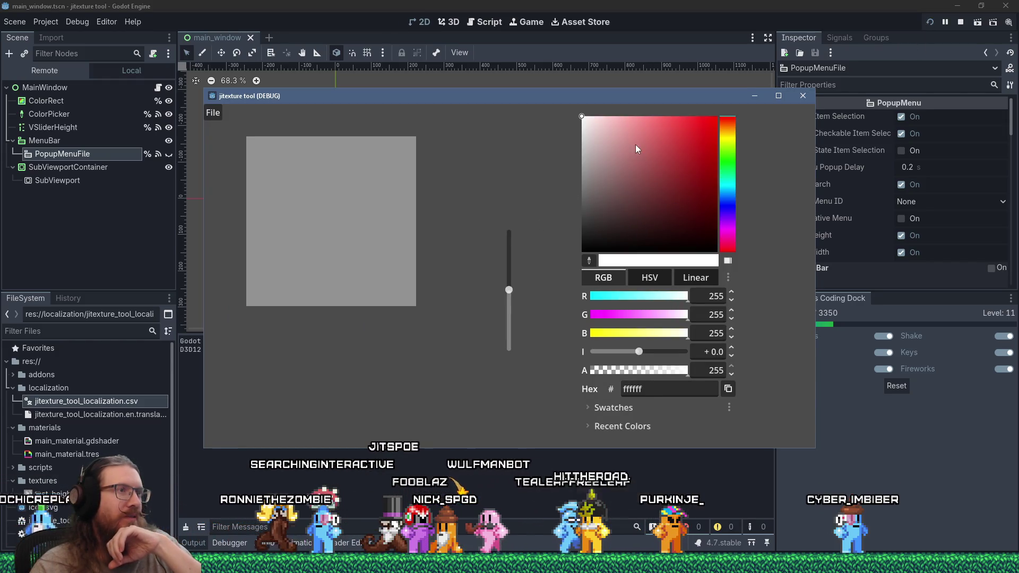
Paint a red blob and lower-height white strokes on the canvas, then export the texture.
{"action": "left_click_drag", "start_coordinate": [635, 145], "coordinate": [691, 118]}
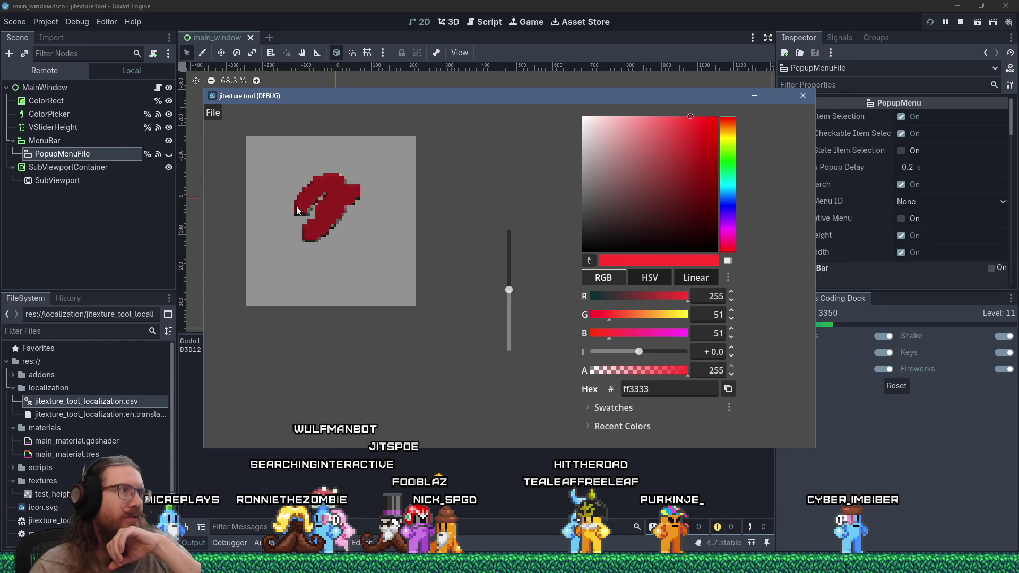
{"action": "left_click_drag", "start_coordinate": [306, 206], "coordinate": [312, 207]}
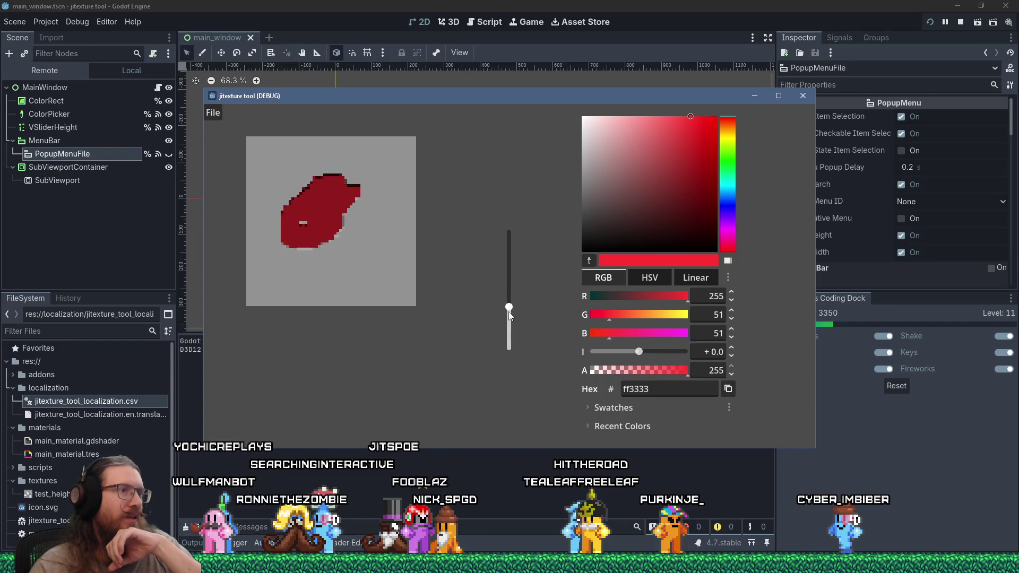
{"action": "mouse_move", "coordinate": [691, 117]}
{"action": "left_mouse_down"}
{"action": "mouse_move", "coordinate": [596, 148]}
{"action": "mouse_move", "coordinate": [581, 117]}
{"action": "left_mouse_up"}
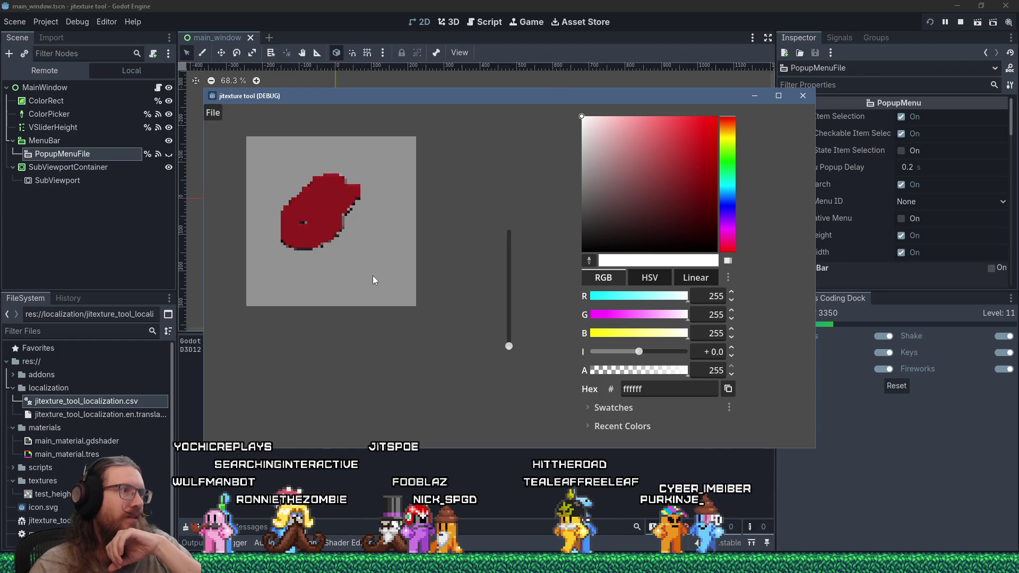
{"action": "left_click_drag", "start_coordinate": [339, 244], "coordinate": [275, 186]}
{"action": "left_click_drag", "start_coordinate": [336, 234], "coordinate": [356, 238]}
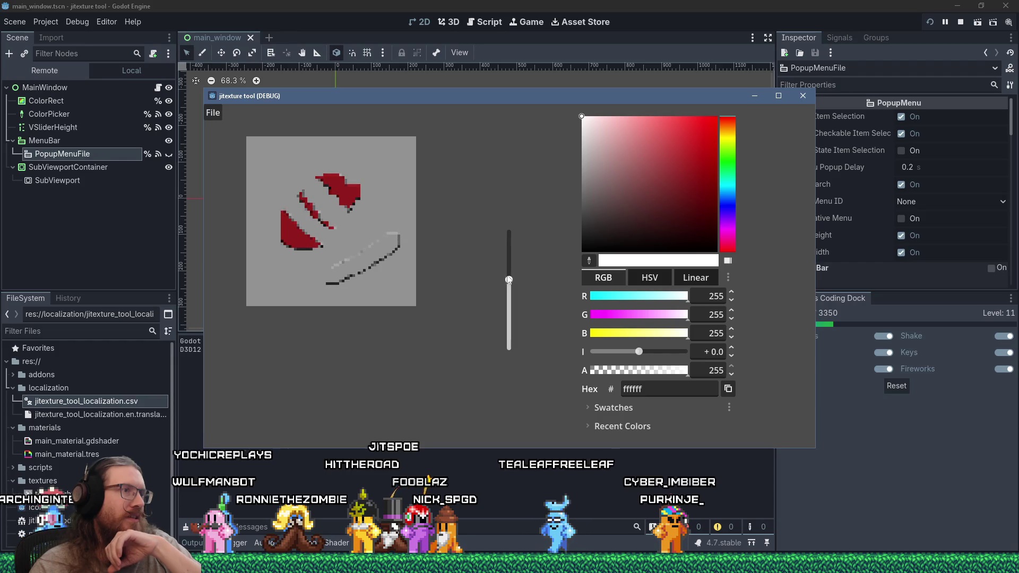
{"action": "left_click_drag", "start_coordinate": [348, 238], "coordinate": [390, 288]}
{"action": "left_click", "coordinate": [216, 113]}
{"action": "left_click", "coordinate": [225, 134]}
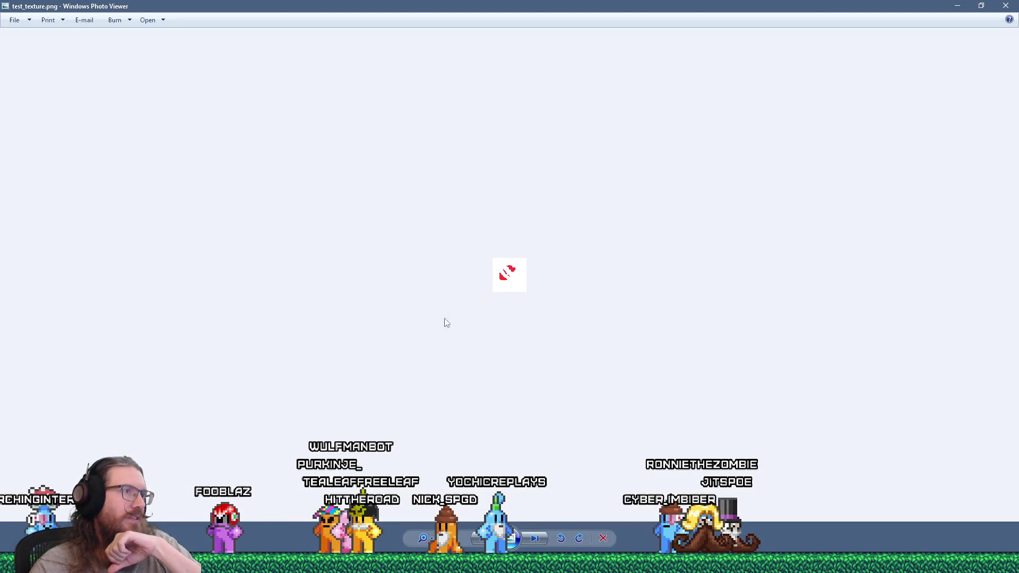
Open test_texture_height.png, zoom in on the greyscale heightmap, and close Photo Viewer.
{"action": "left_click", "coordinate": [1015, 5]}
{"action": "double_click", "coordinate": [276, 288]}
{"action": "scroll", "coordinate": [479, 245], "scroll_direction": "up", "scroll_amount": 3}
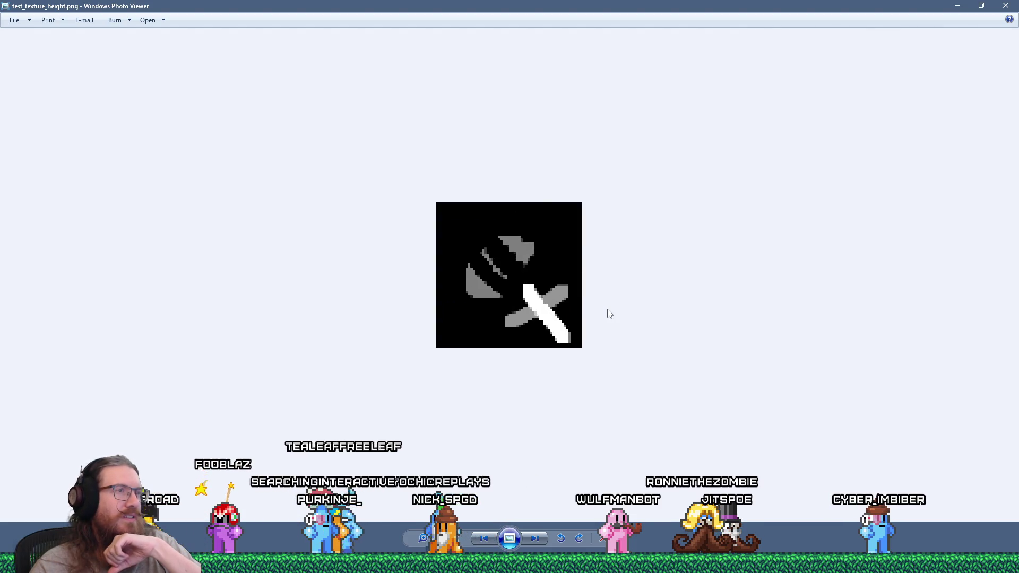
{"action": "key", "text": "Escape"}
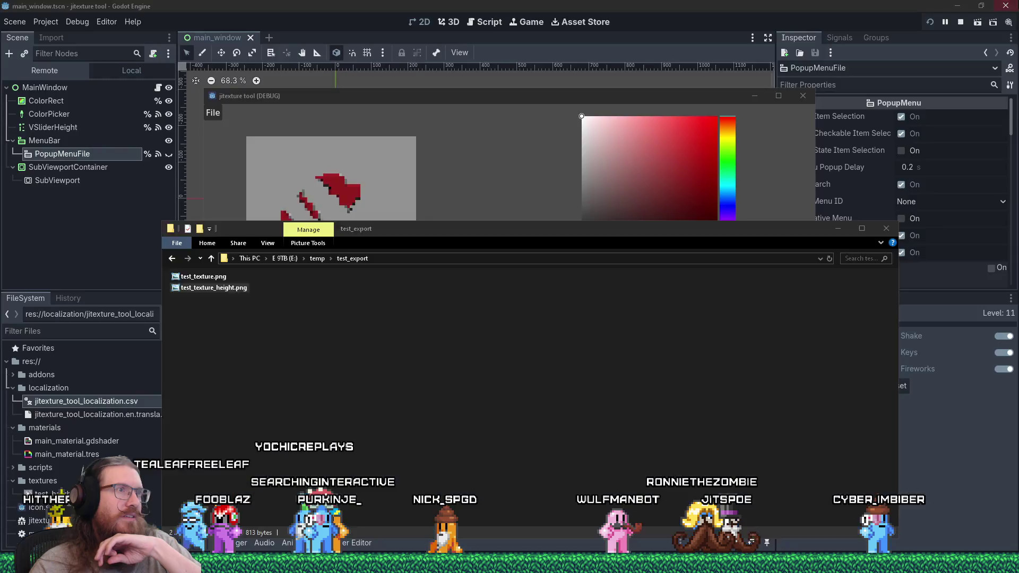
Minimize the test_export folder window and return to the running texture tool.
{"action": "left_click", "coordinate": [837, 228]}
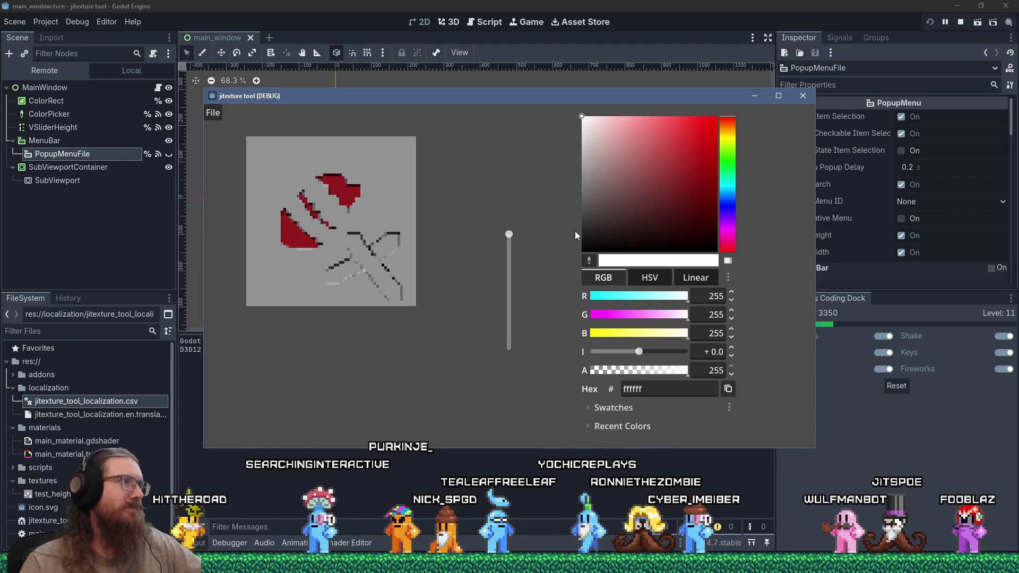
{"action": "key", "text": "alt+Tab"}
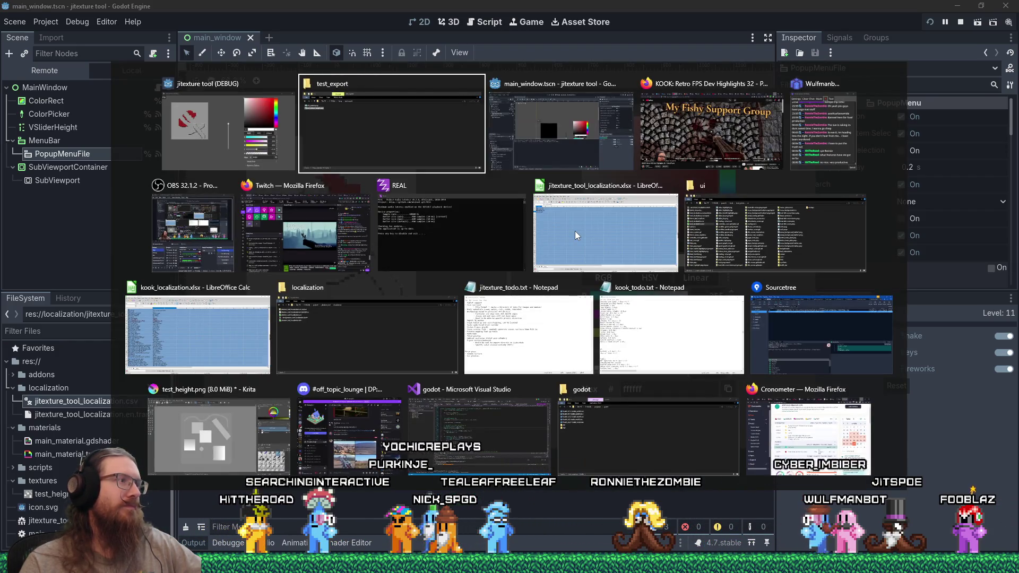
Return to the editor showing main_window.gd's export_material above the main_material.gdshader code.
{"action": "key", "text": "alt+shift+Tab"}
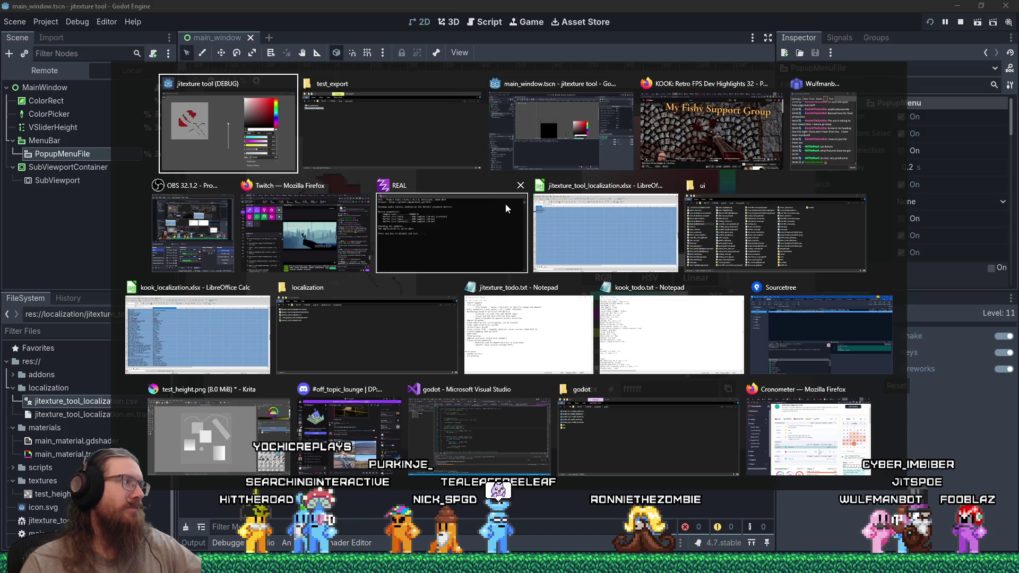
{"action": "key", "text": "Escape"}
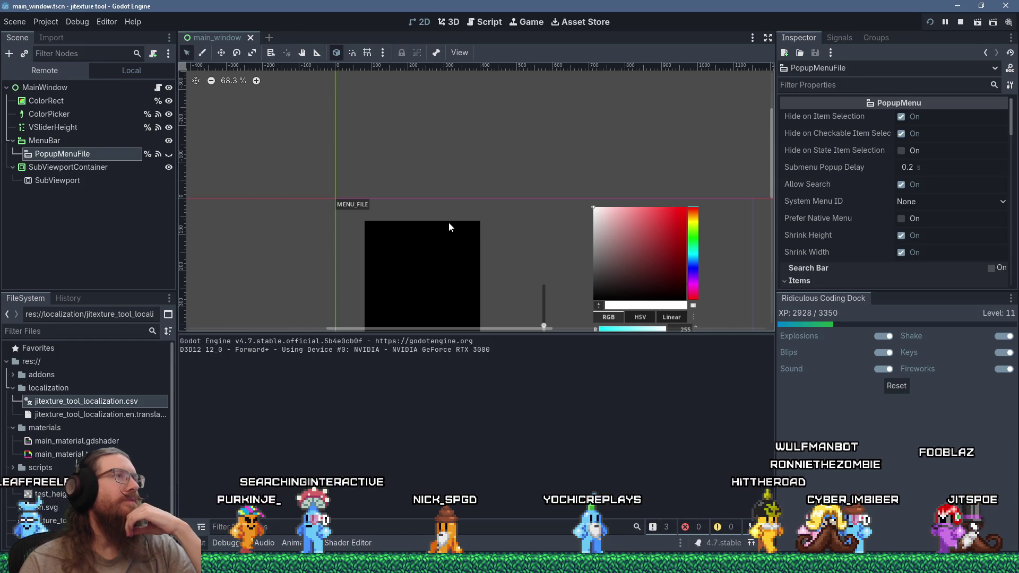
{"action": "left_click", "coordinate": [497, 25]}
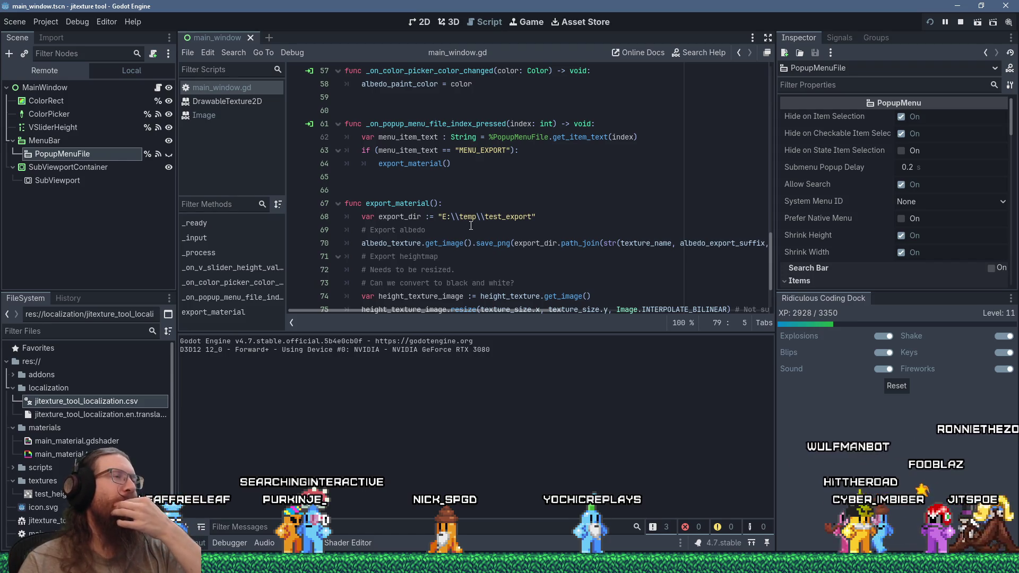
{"action": "left_click", "coordinate": [357, 540]}
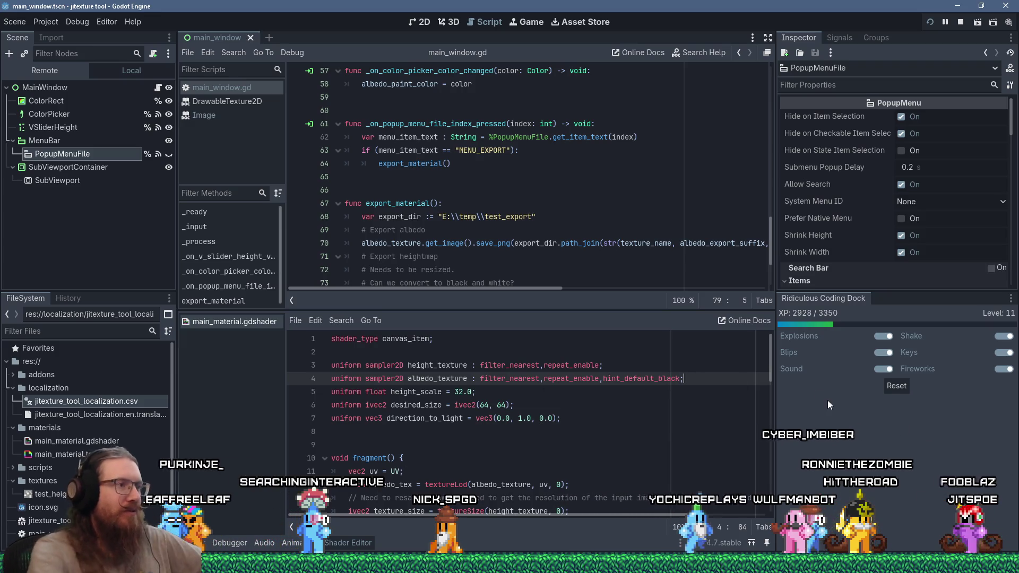
Add line 5: 'uniform sampler2D normal_texture : filter_nearest,repeat_enable,hint_normal;'.
{"action": "key", "text": "Return"}
{"action": "type", "text": "uniform "}
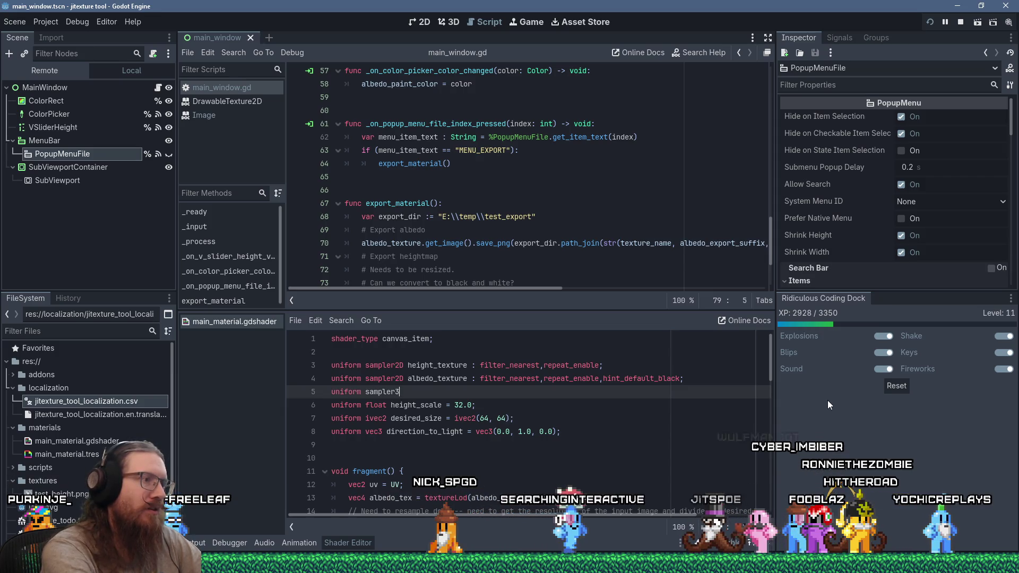
{"action": "type", "text": "sampler2D normal_"}
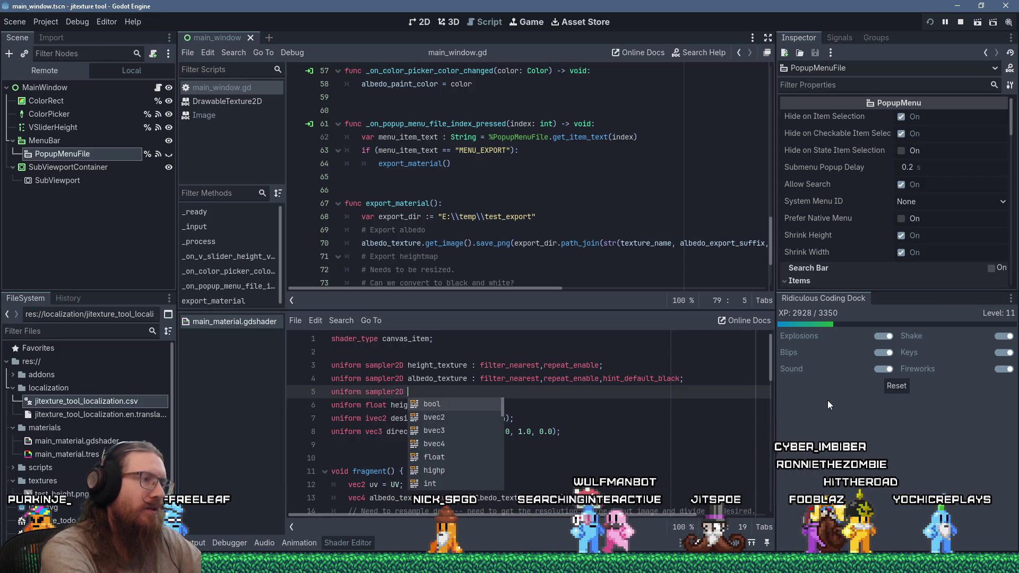
{"action": "type", "text": "texture : filterN"}
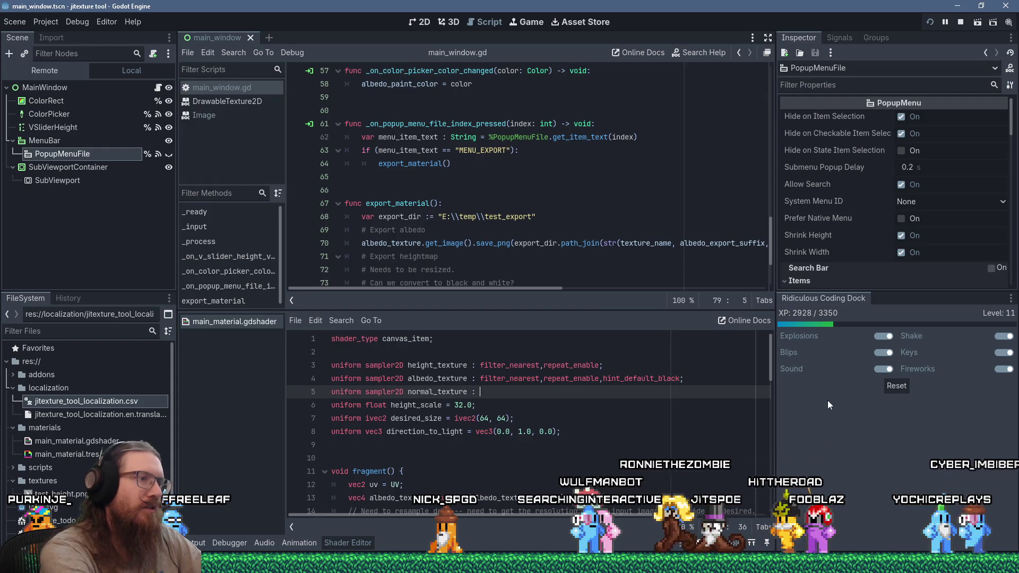
{"action": "key", "text": "BackSpace"}
{"action": "type", "text": "_linear"}
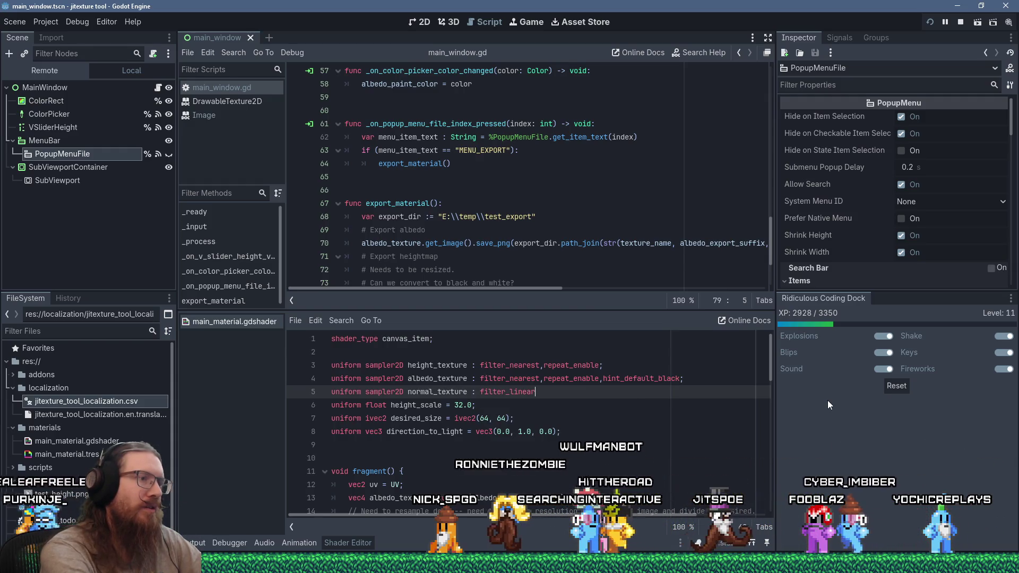
{"action": "key", "text": "BackSpace"}
{"action": "key", "text": "BackSpace"}
{"action": "key", "text": "BackSpace"}
{"action": "key", "text": "BackSpace"}
{"action": "key", "text": "BackSpace"}
{"action": "key", "text": "BackSpace"}
{"action": "type", "text": "nea"}
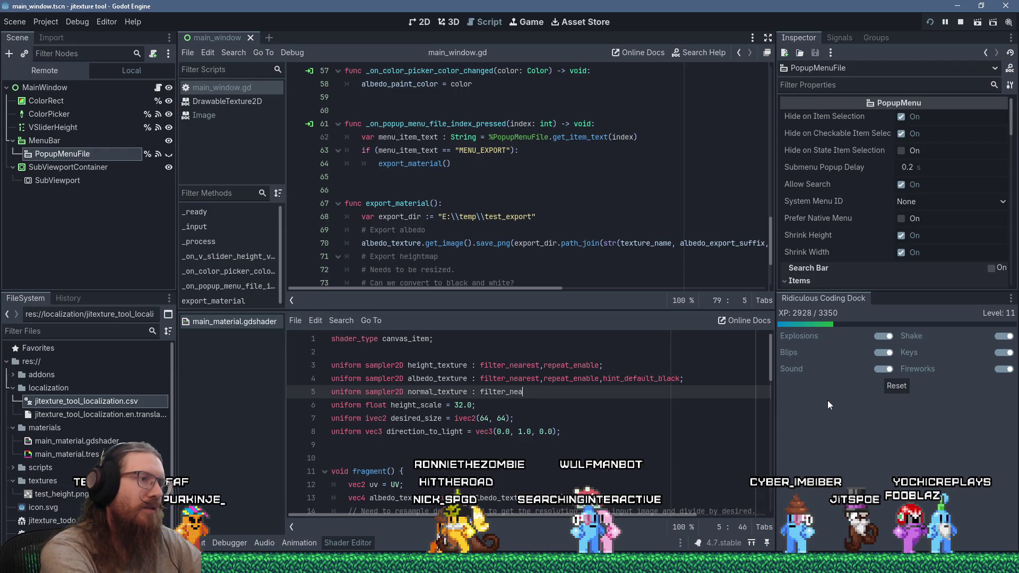
{"action": "type", "text": "rest,repeat"}
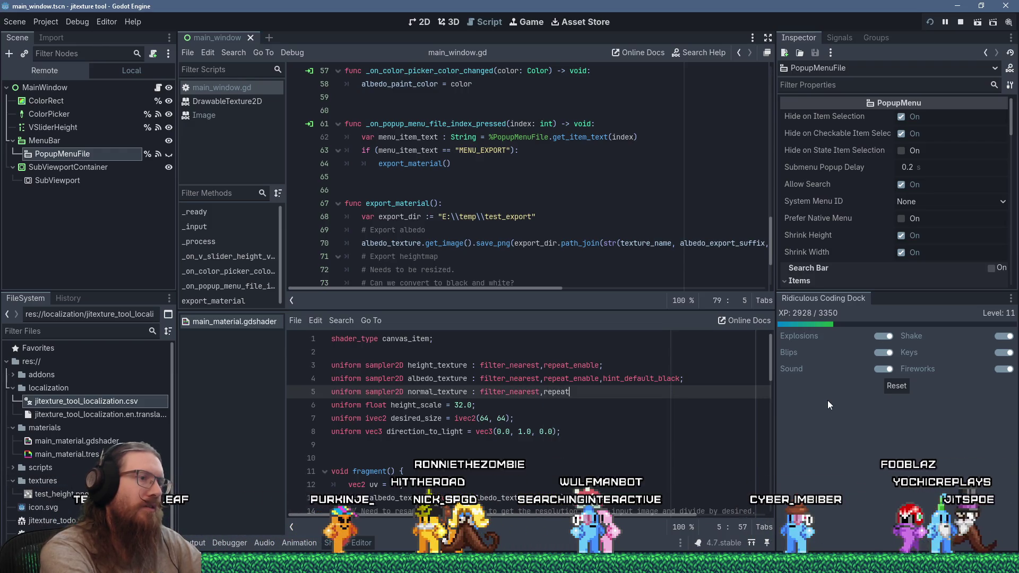
{"action": "type", "text": "_enable,hint_nor"}
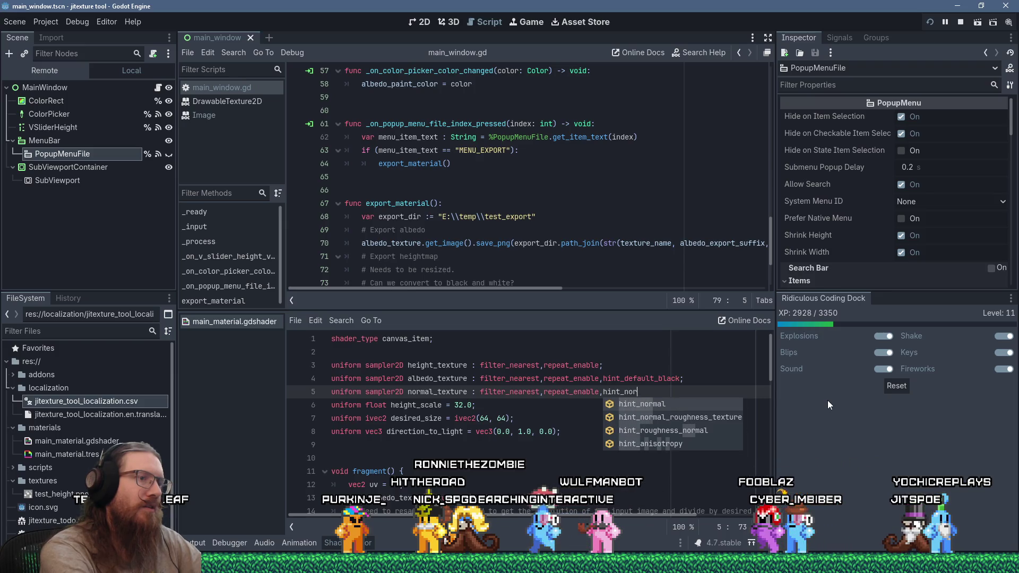
{"action": "type", "text": "mal;"}
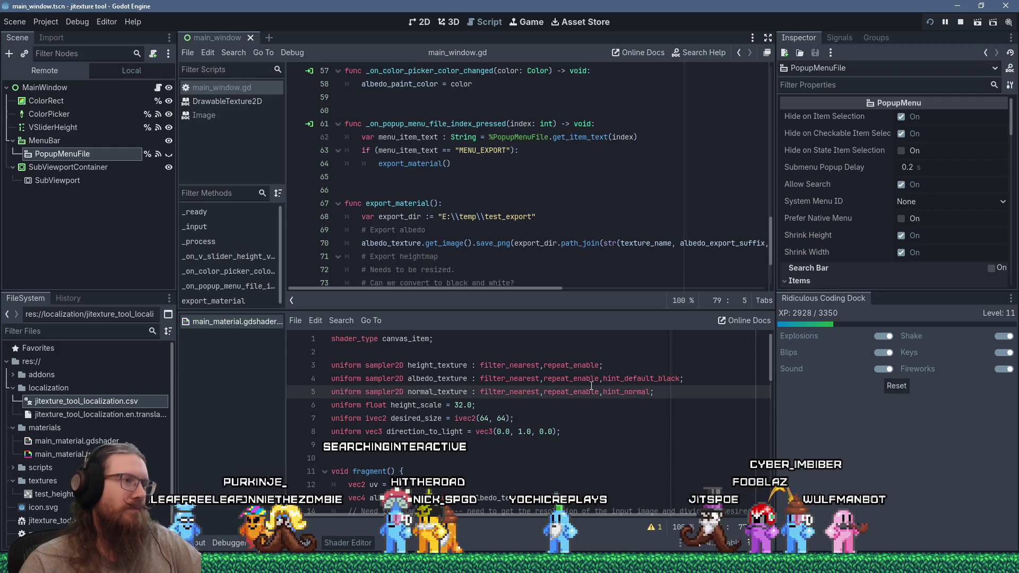
{"action": "scroll", "coordinate": [511, 216], "scroll_direction": "up", "scroll_amount": 4}
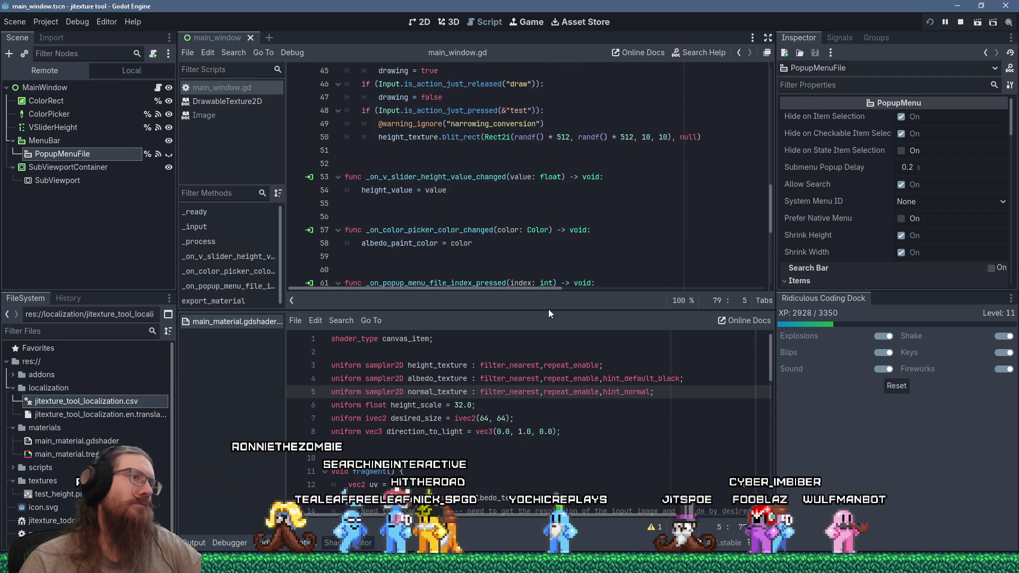
Enlarge the script pane, add a blank line after the normal_texture uniform, and scroll to fragment's end.
{"action": "left_click_drag", "start_coordinate": [548, 311], "coordinate": [545, 337]}
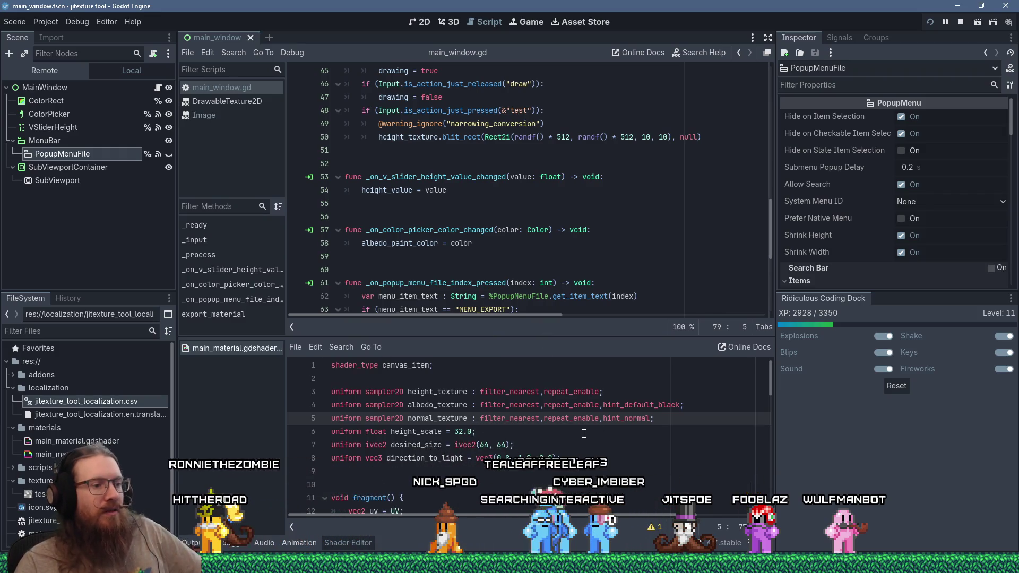
{"action": "key", "text": "Return"}
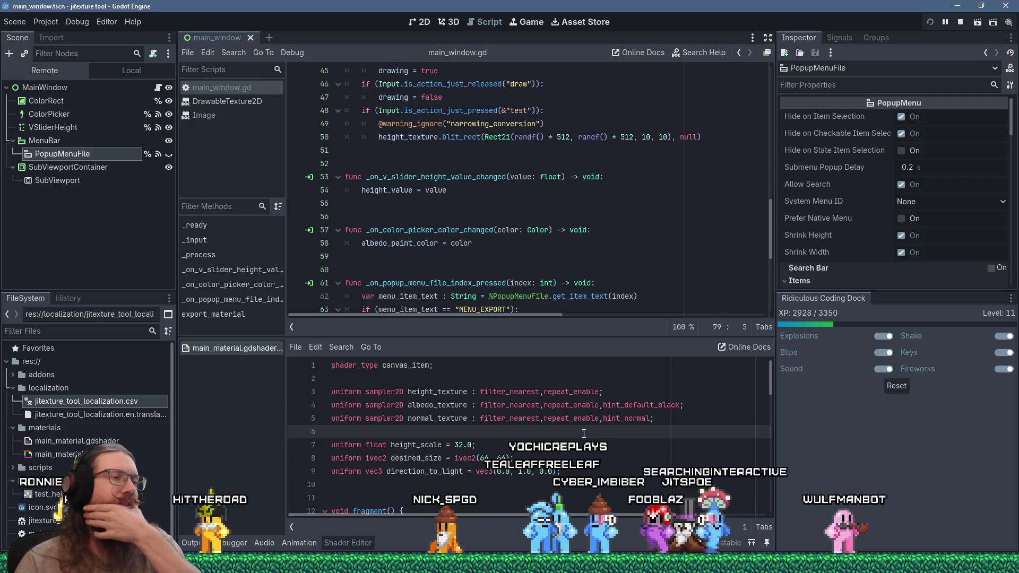
{"action": "scroll", "coordinate": [578, 435], "scroll_direction": "down", "scroll_amount": 4}
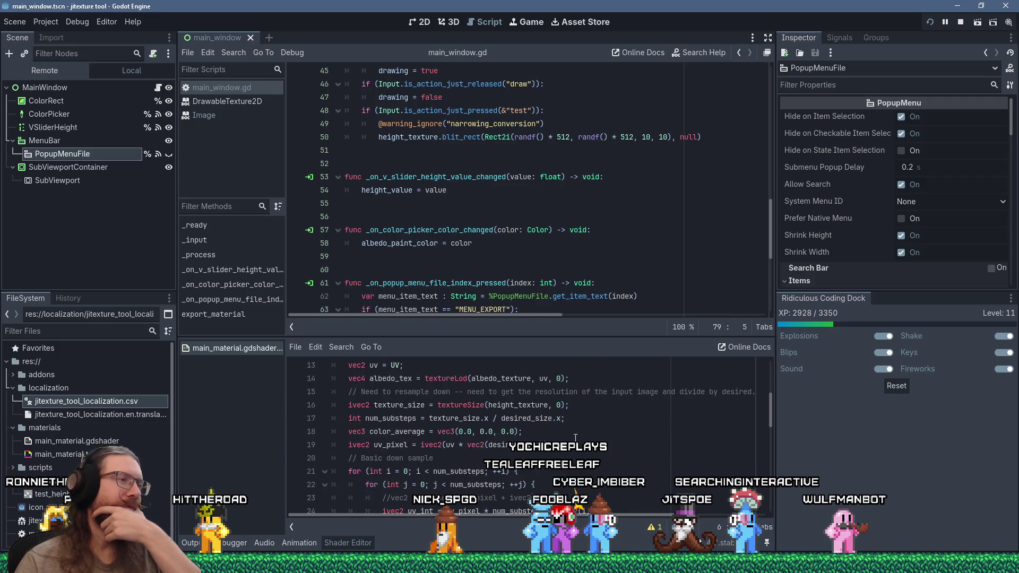
{"action": "scroll", "coordinate": [575, 438], "scroll_direction": "down", "scroll_amount": 5}
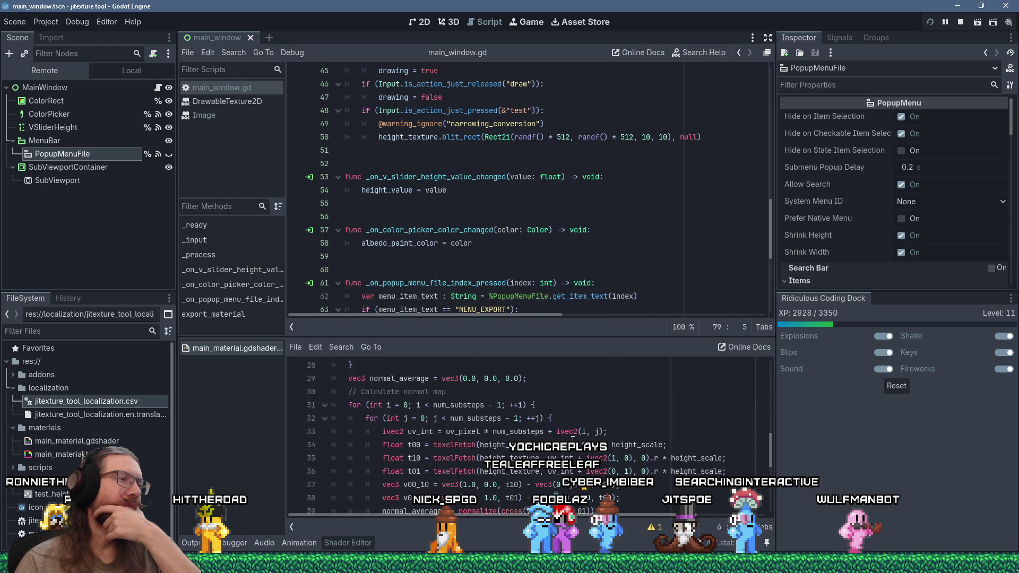
{"action": "scroll", "coordinate": [572, 439], "scroll_direction": "down", "scroll_amount": 3}
{"action": "scroll", "coordinate": [571, 441], "scroll_direction": "up", "scroll_amount": 5}
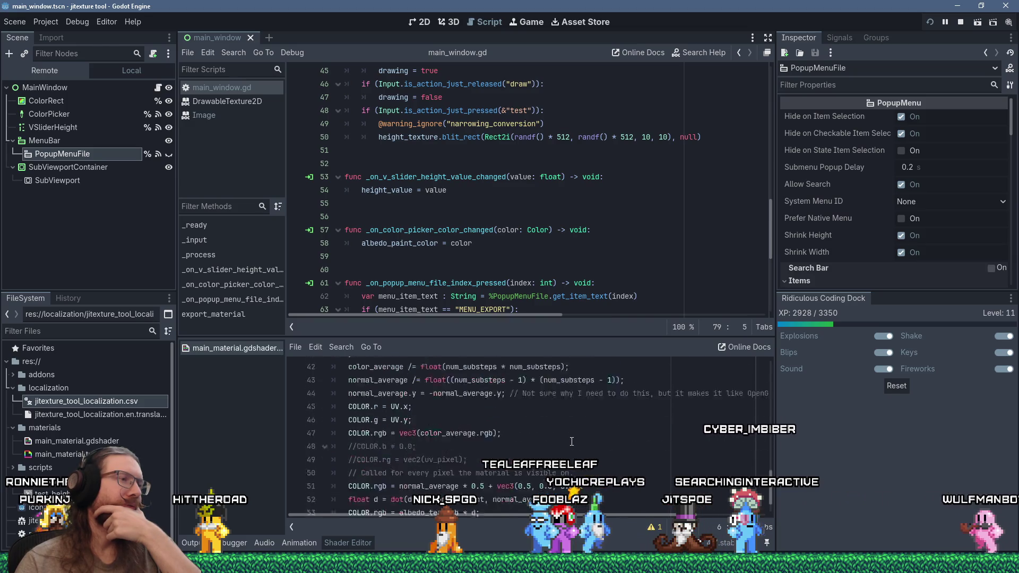
{"action": "scroll", "coordinate": [571, 442], "scroll_direction": "up", "scroll_amount": 6}
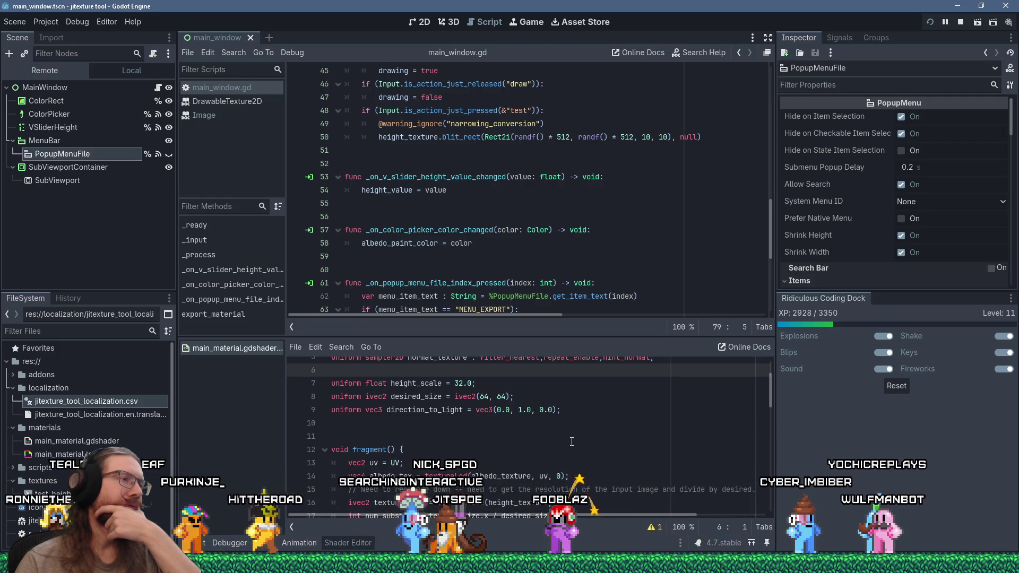
{"action": "scroll", "coordinate": [571, 441], "scroll_direction": "up", "scroll_amount": 2}
{"action": "scroll", "coordinate": [571, 442], "scroll_direction": "down", "scroll_amount": 14}
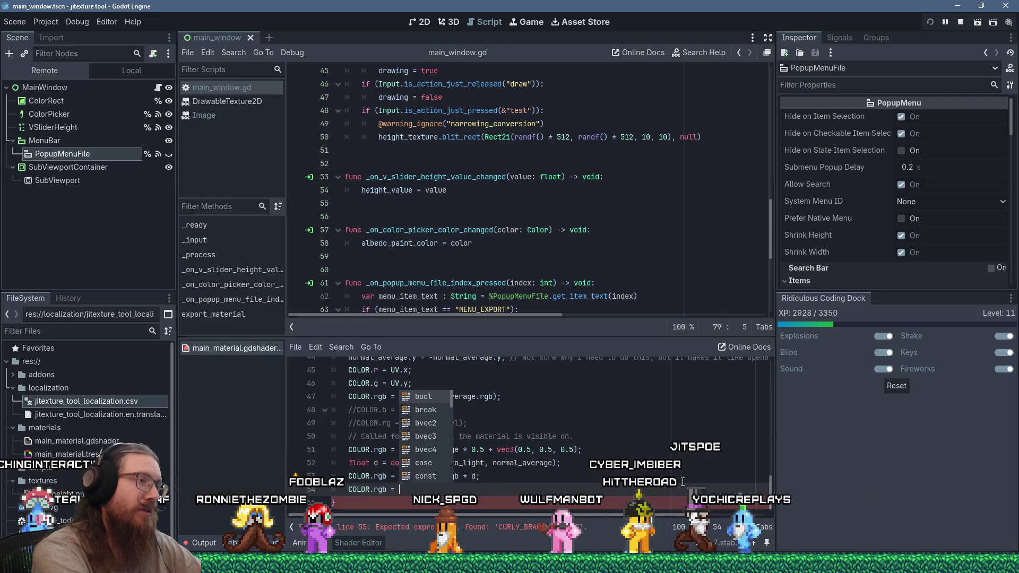
Finish the shader's last line as 'COLOR.rgb = vec3(0.5, 0.5, 0.5);'.
{"action": "type", "text": "vec3(0."}
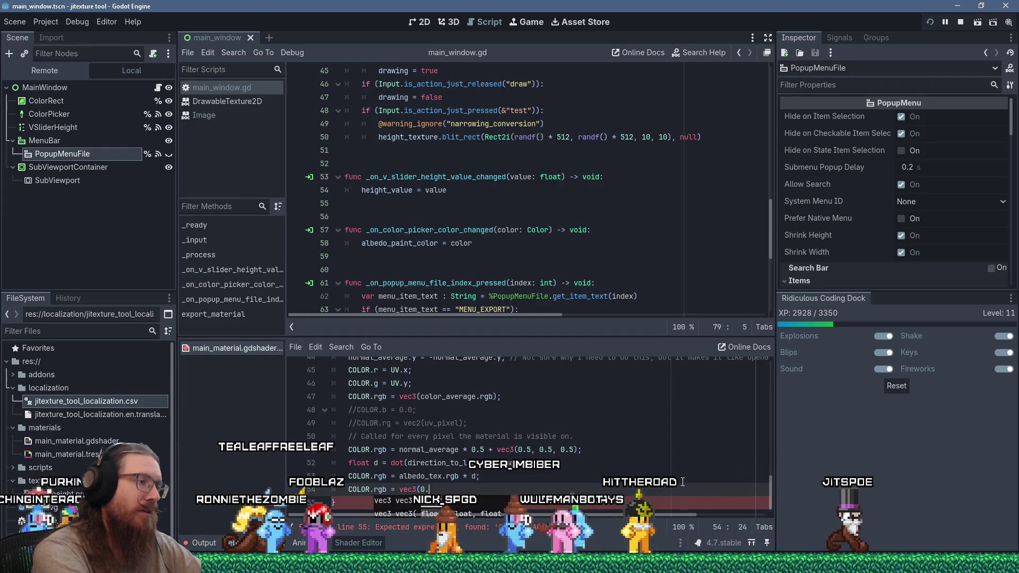
{"action": "type", "text": "5, 0"}
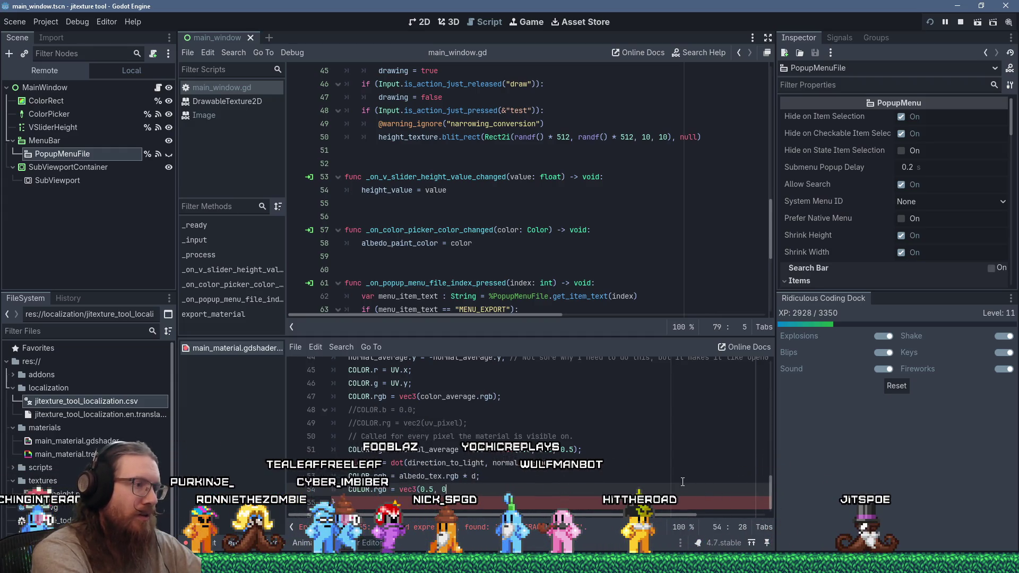
{"action": "type", "text": ".5, 0.5)"}
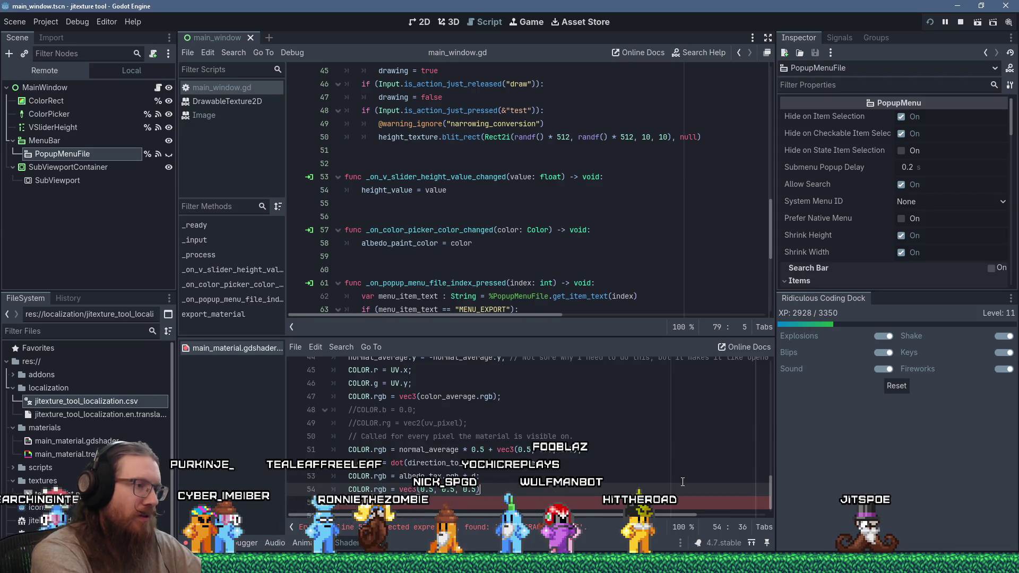
{"action": "type", "text": ";"}
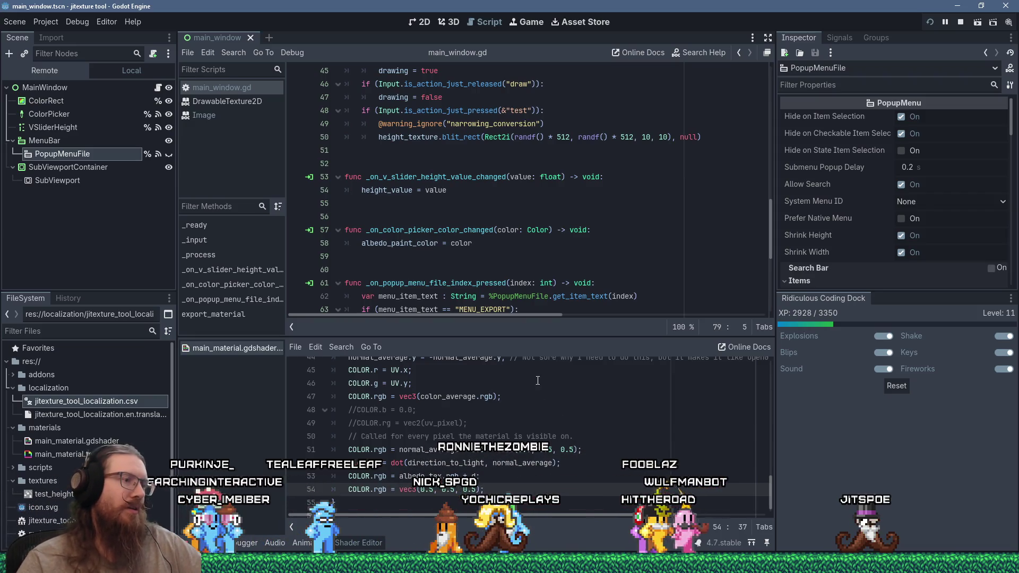
Run the tool, verify the canvas samples as grey 7f7f7f, then close the test run.
{"action": "left_click", "coordinate": [929, 22]}
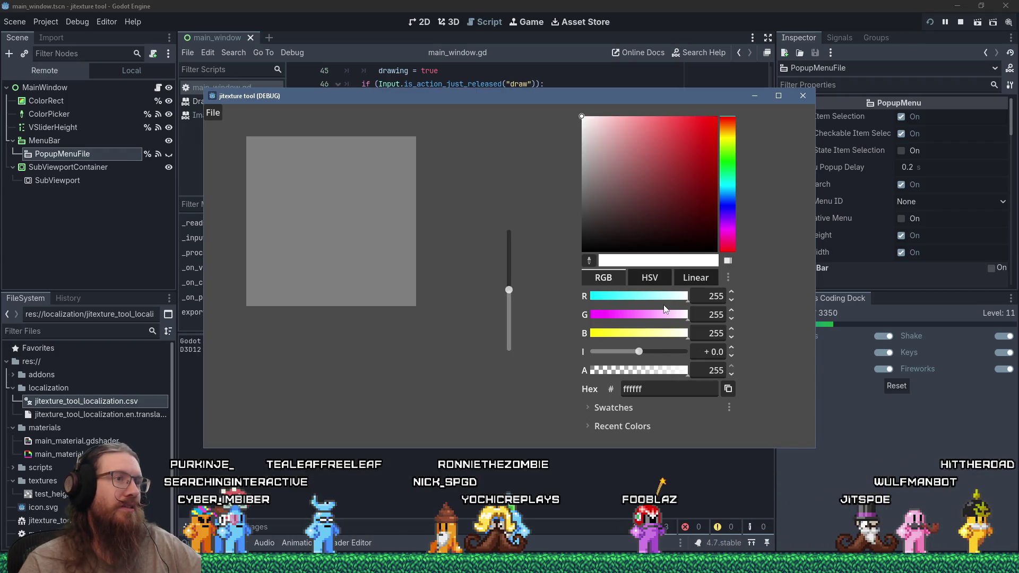
{"action": "left_click", "coordinate": [589, 260]}
{"action": "left_click", "coordinate": [326, 211]}
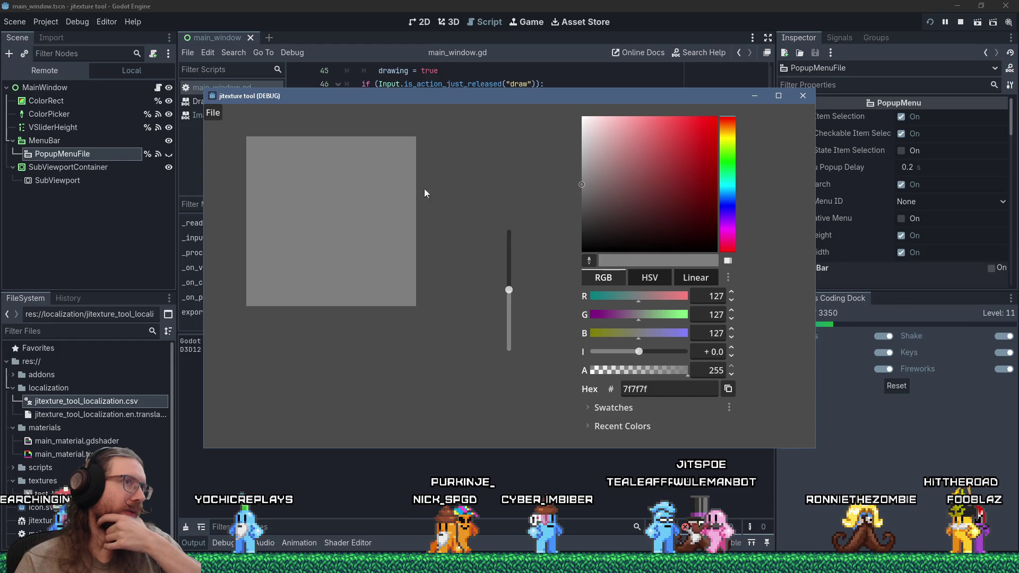
{"action": "left_click", "coordinate": [798, 99]}
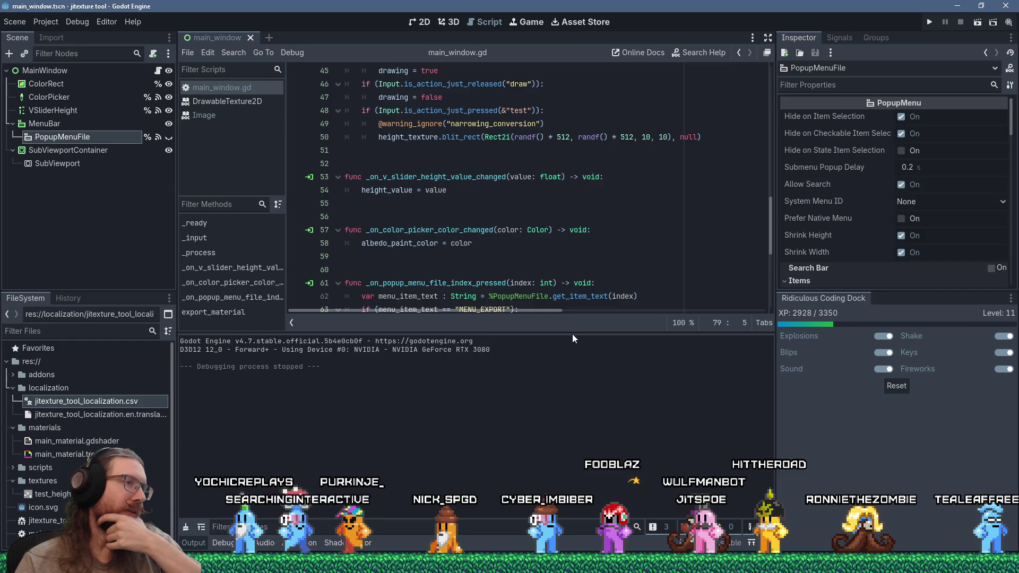
{"action": "left_click_drag", "start_coordinate": [572, 333], "coordinate": [539, 444]}
Show the shader in the lower panel at fragment()'s line 14, where albedo_tex is sampled.
{"action": "scroll", "coordinate": [517, 392], "scroll_direction": "down", "scroll_amount": 3}
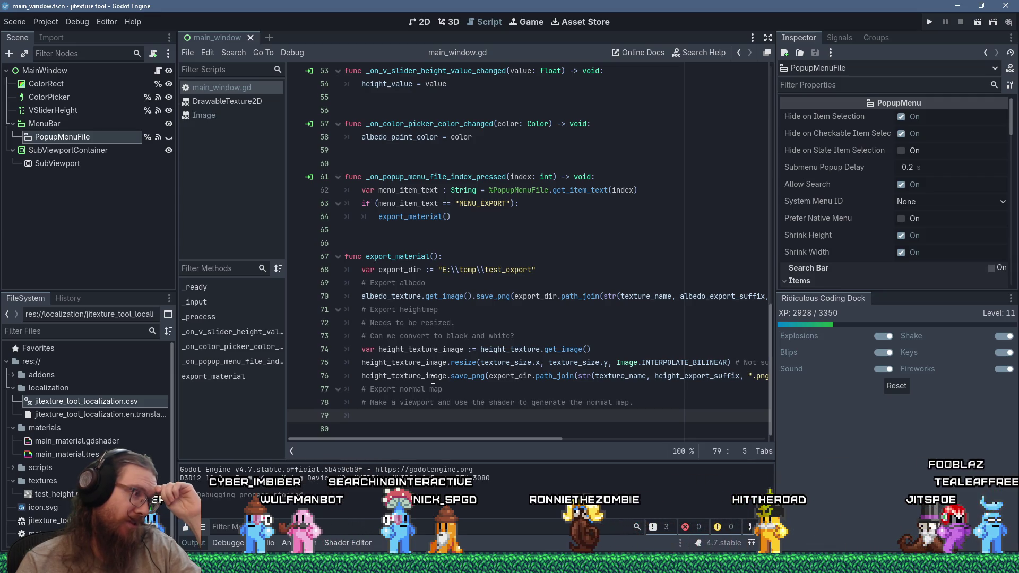
{"action": "left_click", "coordinate": [345, 543]}
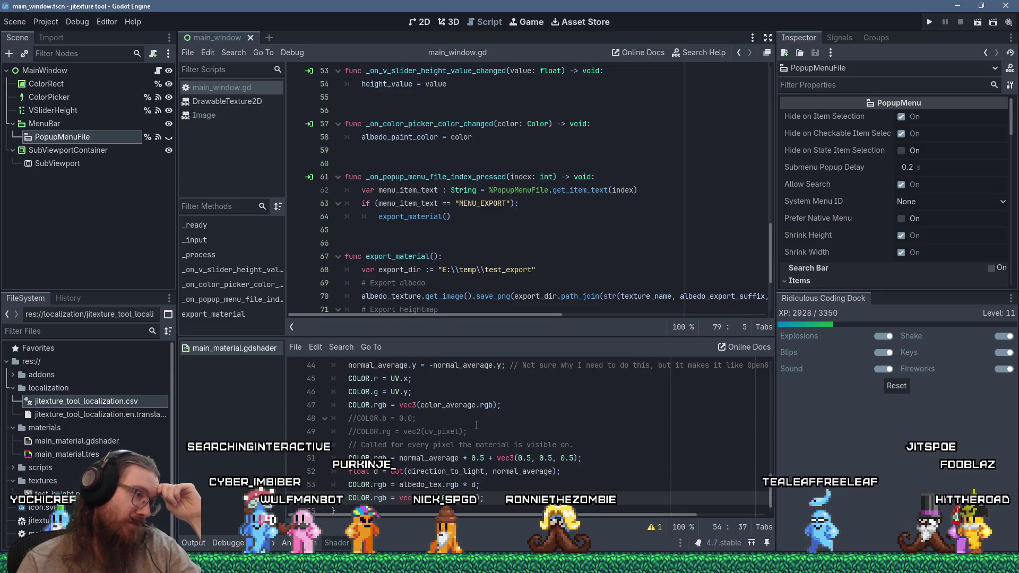
{"action": "scroll", "coordinate": [476, 425], "scroll_direction": "up", "scroll_amount": 7}
{"action": "scroll", "coordinate": [477, 425], "scroll_direction": "up", "scroll_amount": 5}
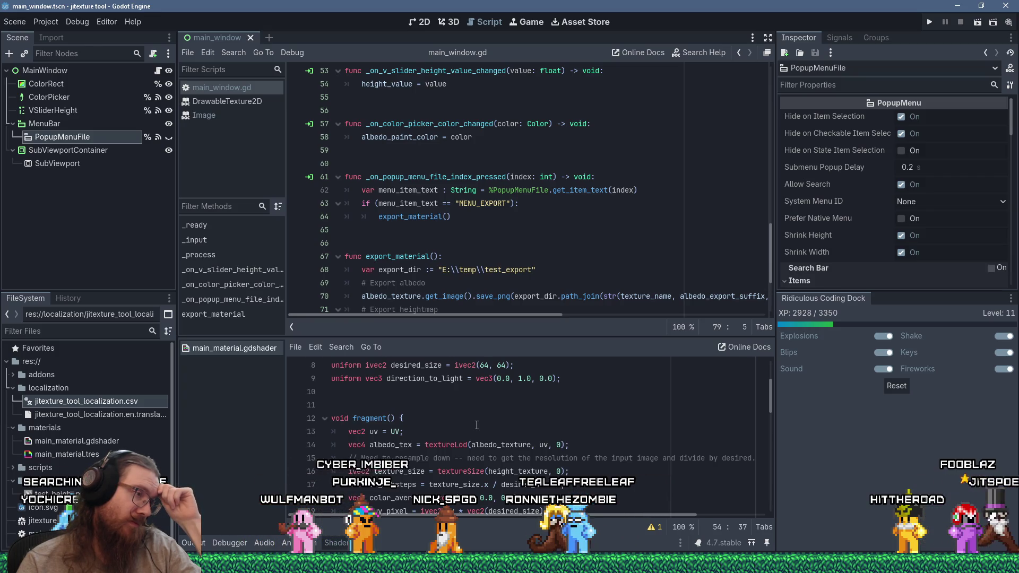
{"action": "scroll", "coordinate": [476, 425], "scroll_direction": "down", "scroll_amount": 1}
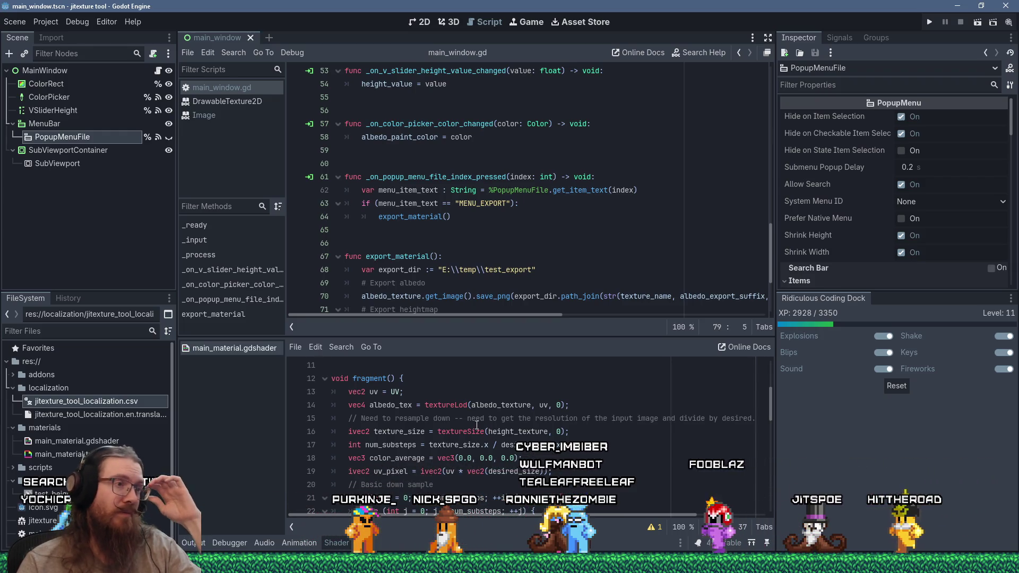
{"action": "left_click", "coordinate": [533, 408]}
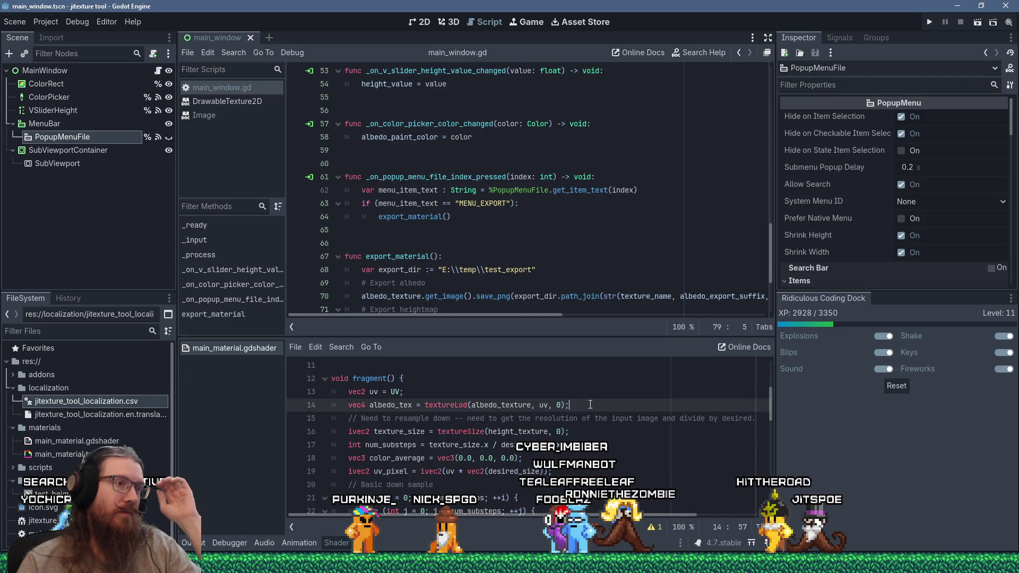
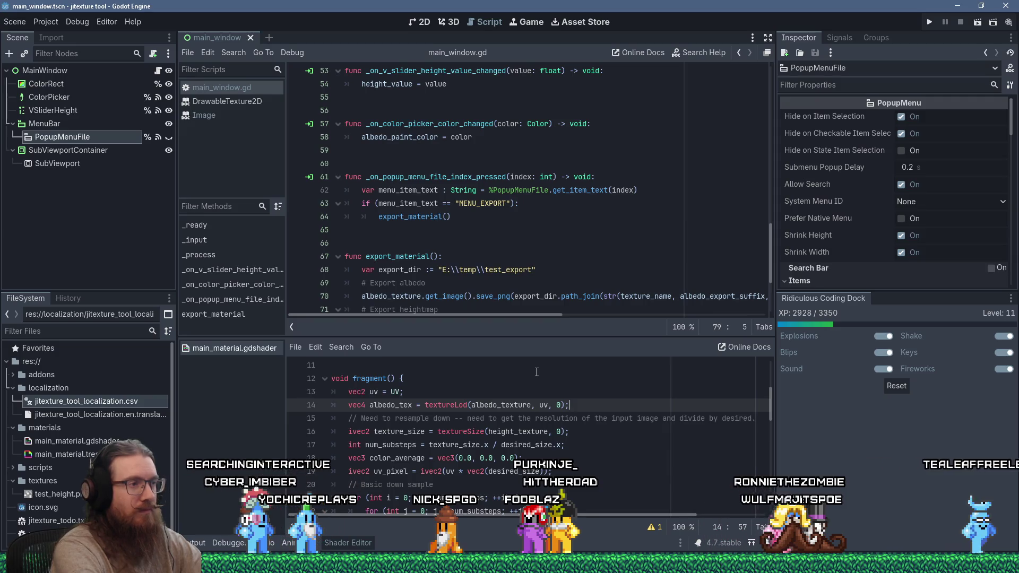
Start line 15 below the albedo sample with an albedo_linear assignment referencing albedo_tex.rgb.
{"action": "key", "text": "Return"}
{"action": "type", "text": "vec3 albe"}
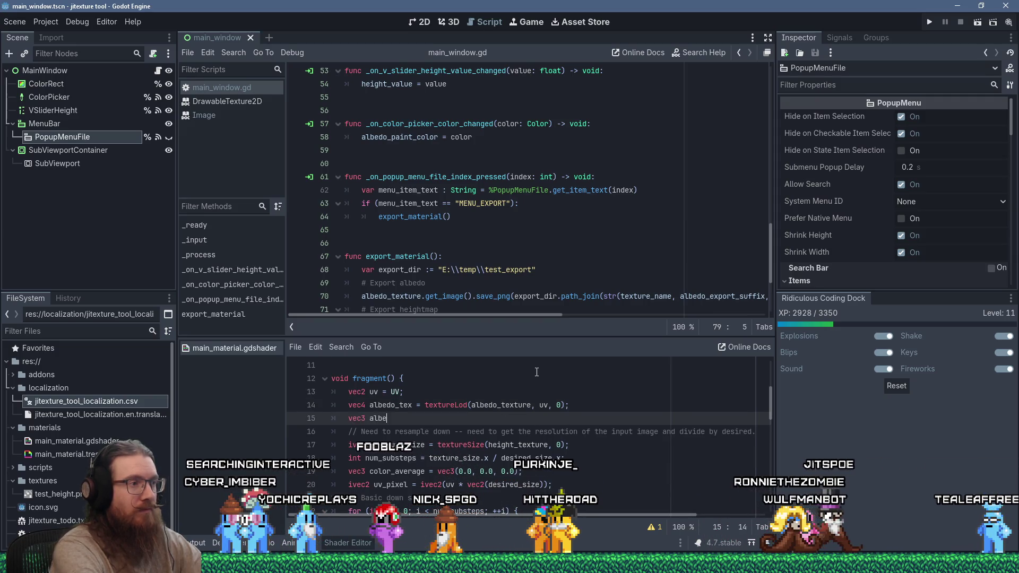
{"action": "type", "text": "do_"}
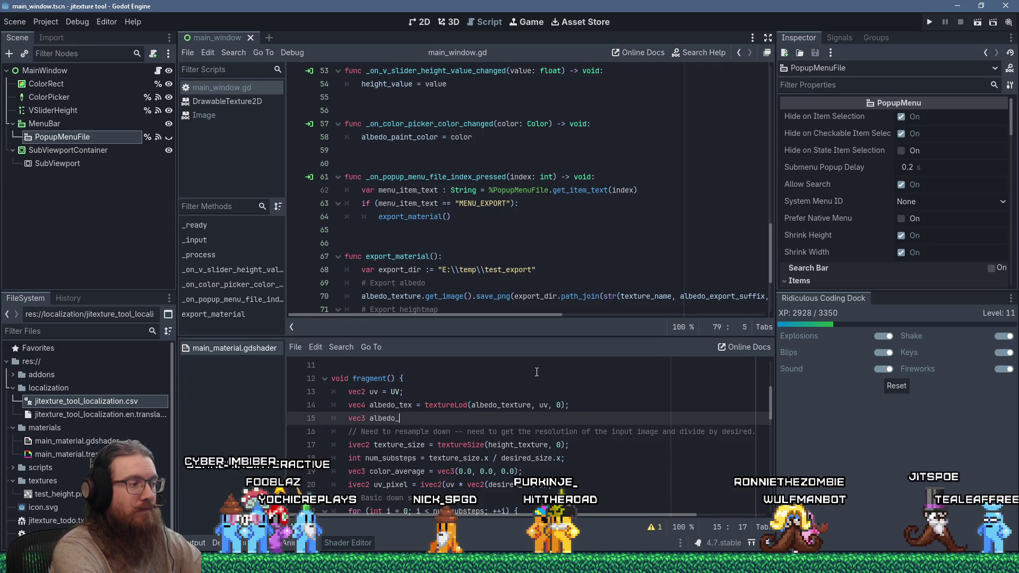
{"action": "type", "text": "linear ="}
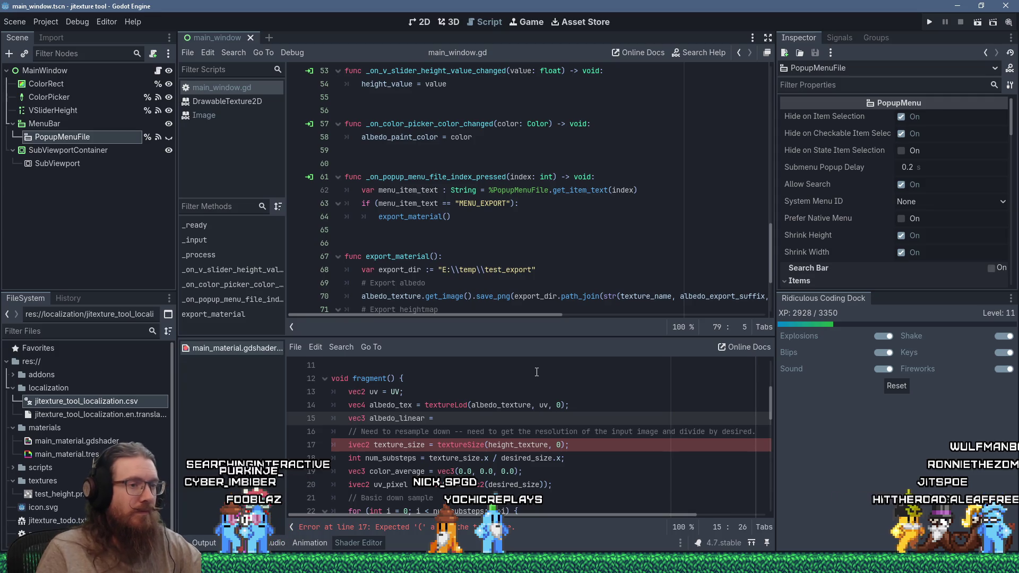
{"action": "key", "text": "alt+Tab"}
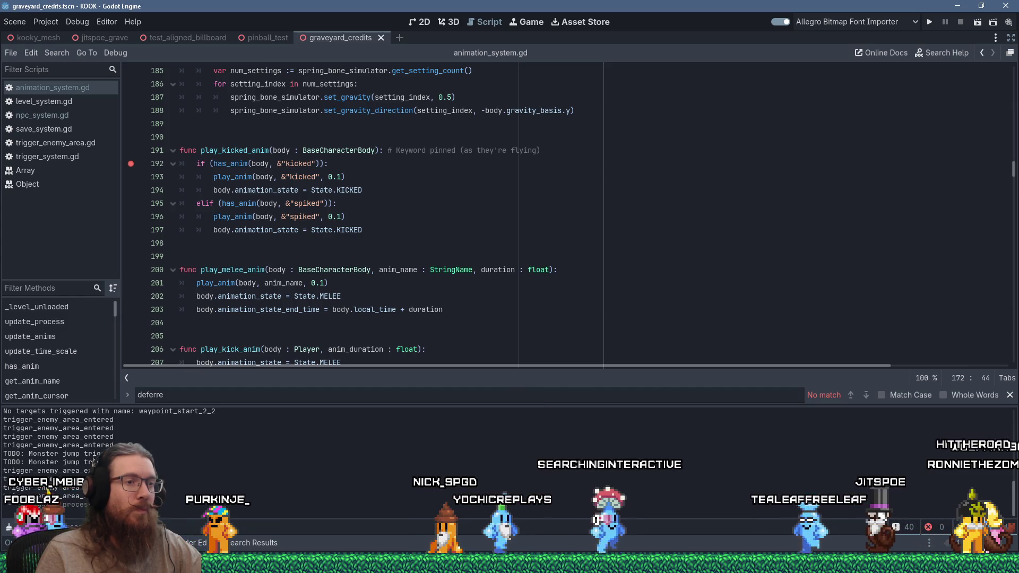
{"action": "key", "text": "alt+Tab"}
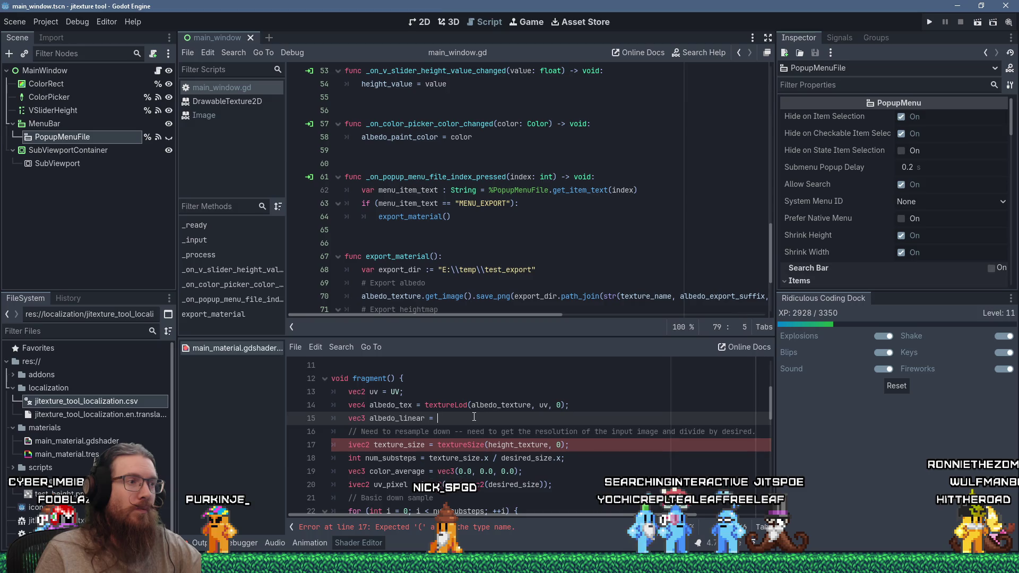
{"action": "scroll", "coordinate": [537, 428], "scroll_direction": "up", "scroll_amount": 4}
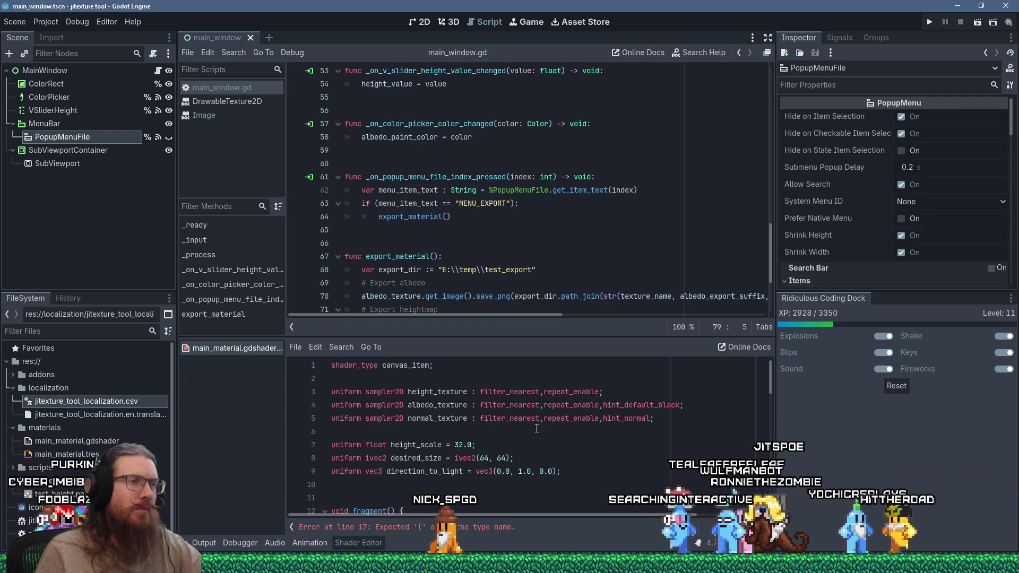
{"action": "scroll", "coordinate": [537, 429], "scroll_direction": "down", "scroll_amount": 5}
{"action": "scroll", "coordinate": [429, 413], "scroll_direction": "up", "scroll_amount": 2}
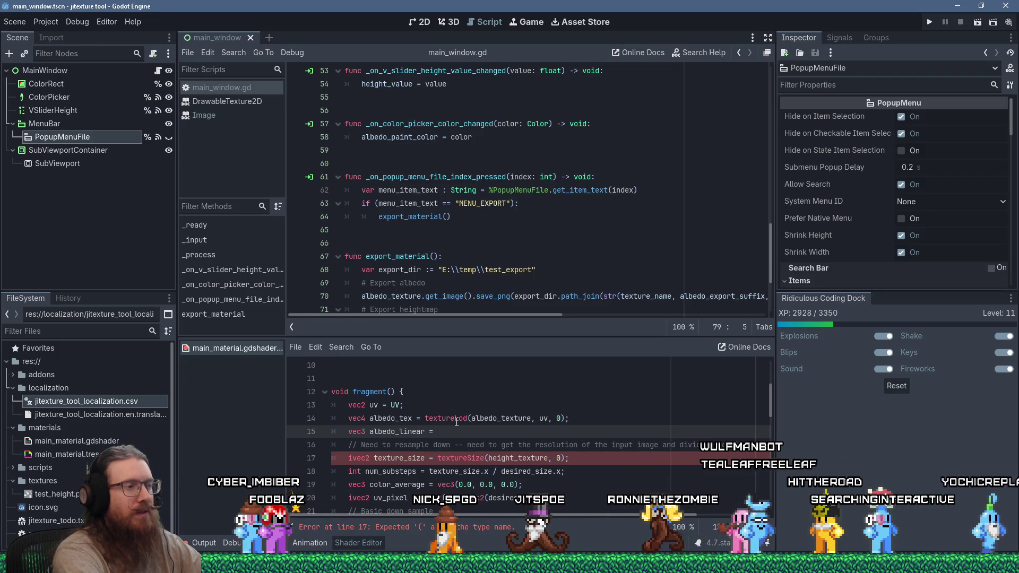
{"action": "type", "text": "albedo_"}
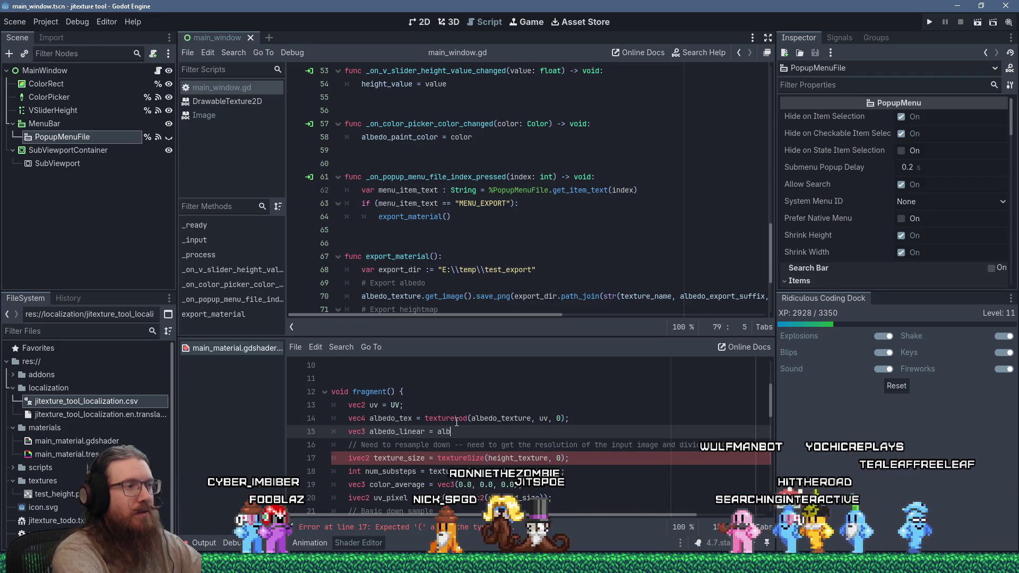
{"action": "type", "text": "tex.rgb"}
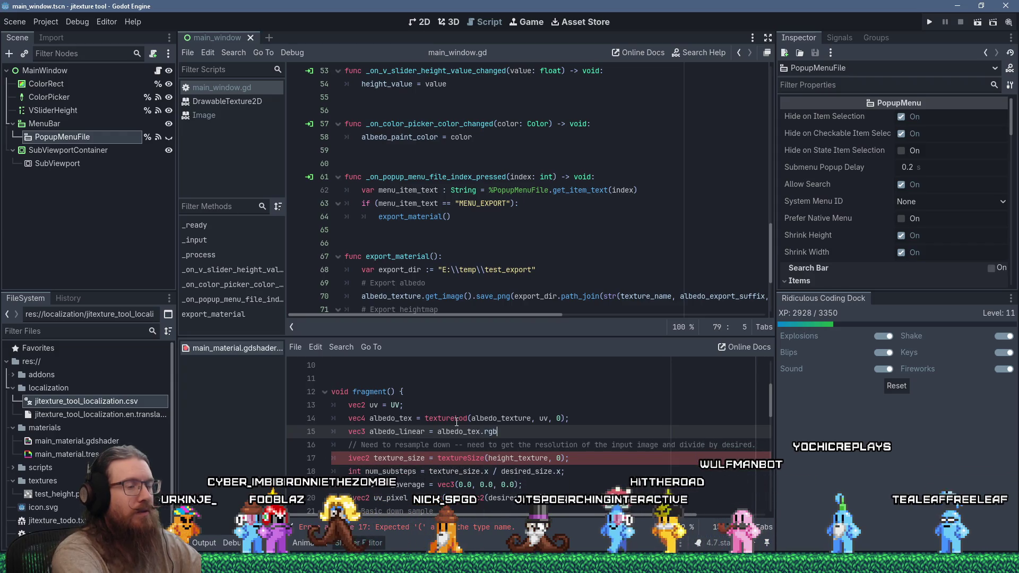
Complete the line as vec3 albedo_linear = pow(albedo_tex.rgb, and enter e:\projectsotf in the Run prompt.
{"action": "key", "text": "Home"}
{"action": "key", "text": "Right"}
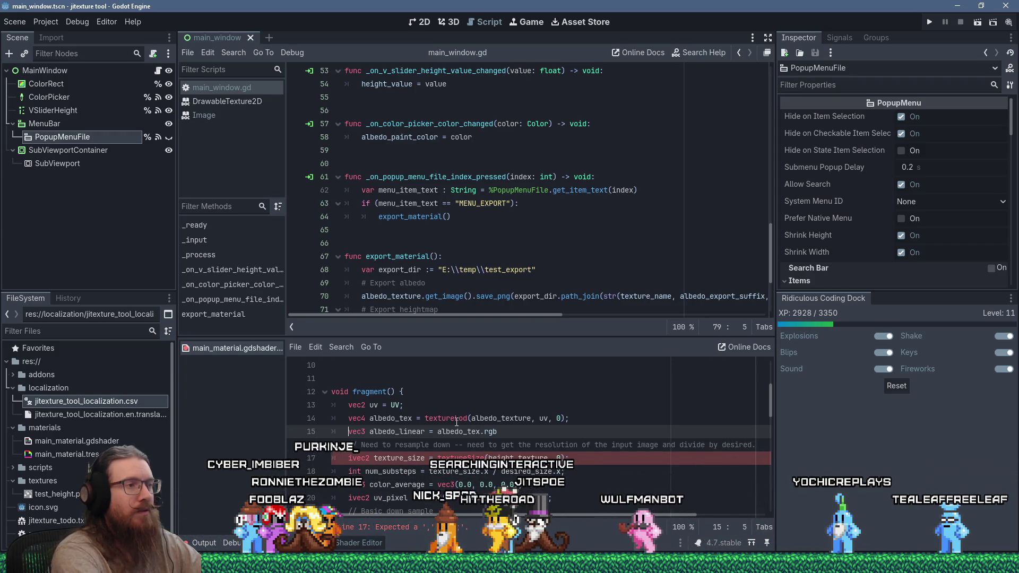
{"action": "key", "text": "ctrl+Right"}
{"action": "key", "text": "ctrl+Right"}
{"action": "key", "text": "Right"}
{"action": "type", "text": "pow"}
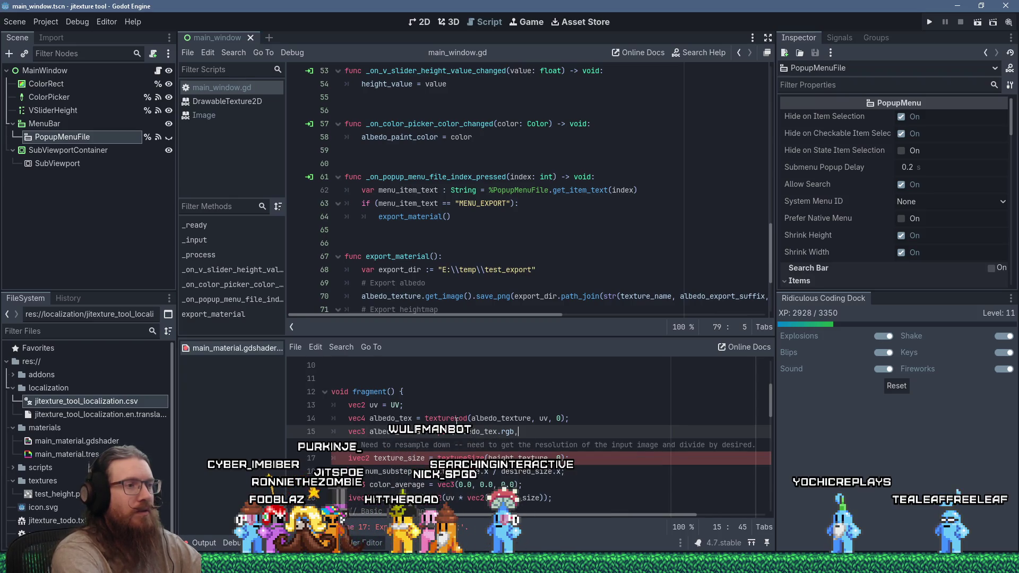
{"action": "key", "text": "End"}
{"action": "type", "text": ","}
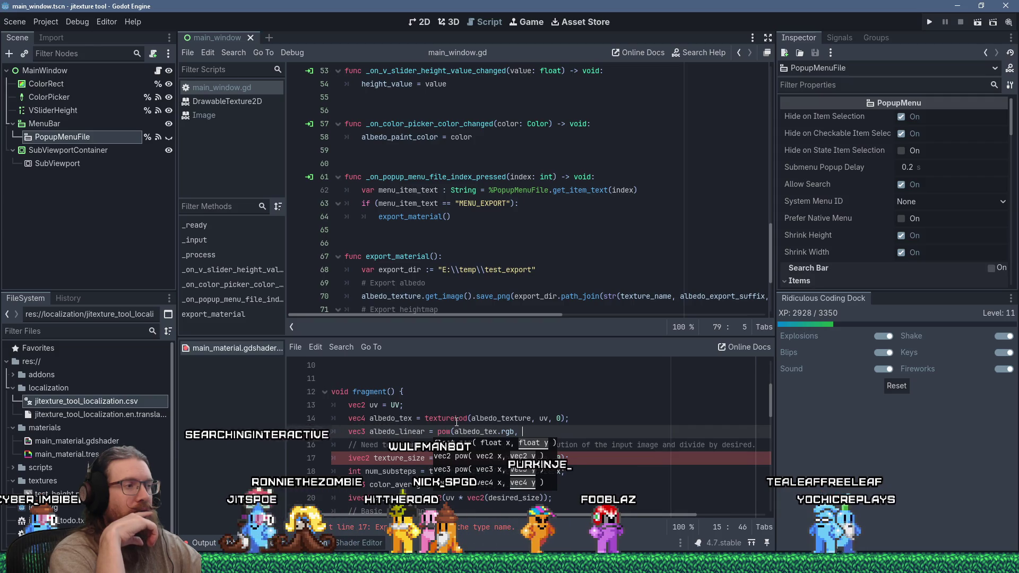
{"action": "key", "text": "super+r"}
{"action": "type", "text": "e:\\p"}
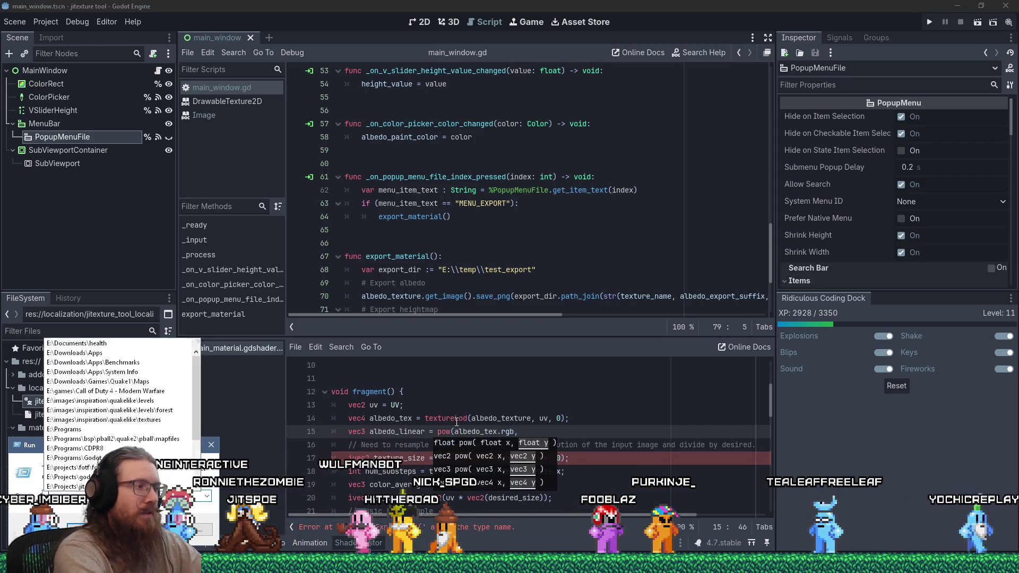
{"action": "type", "text": "rojects\fotf"}
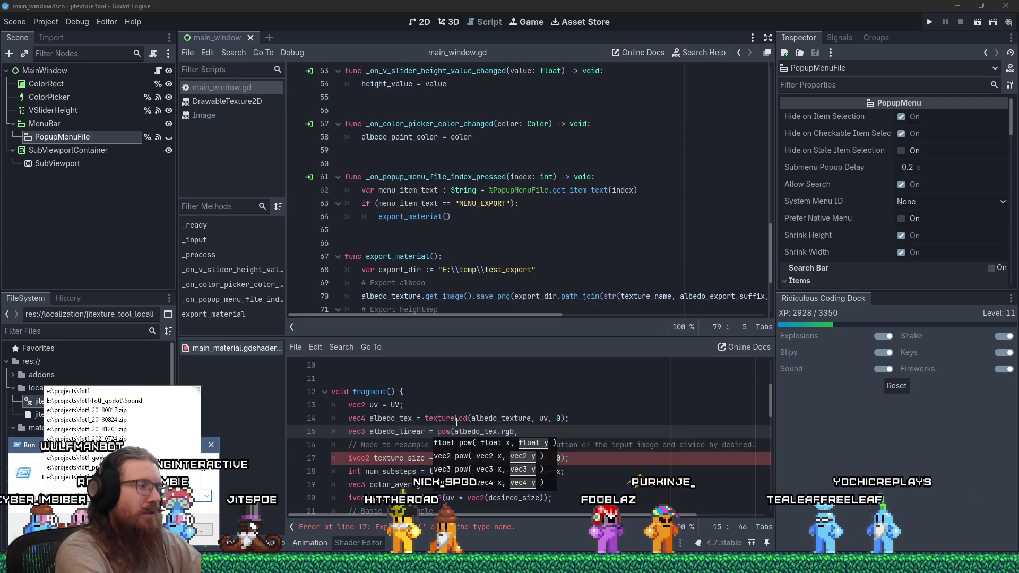
Go from the fotf projects folder into fotf_godot > Materials and edit TrackSwitchLightMaterial.tres in Notepad++.
{"action": "key", "text": "Return"}
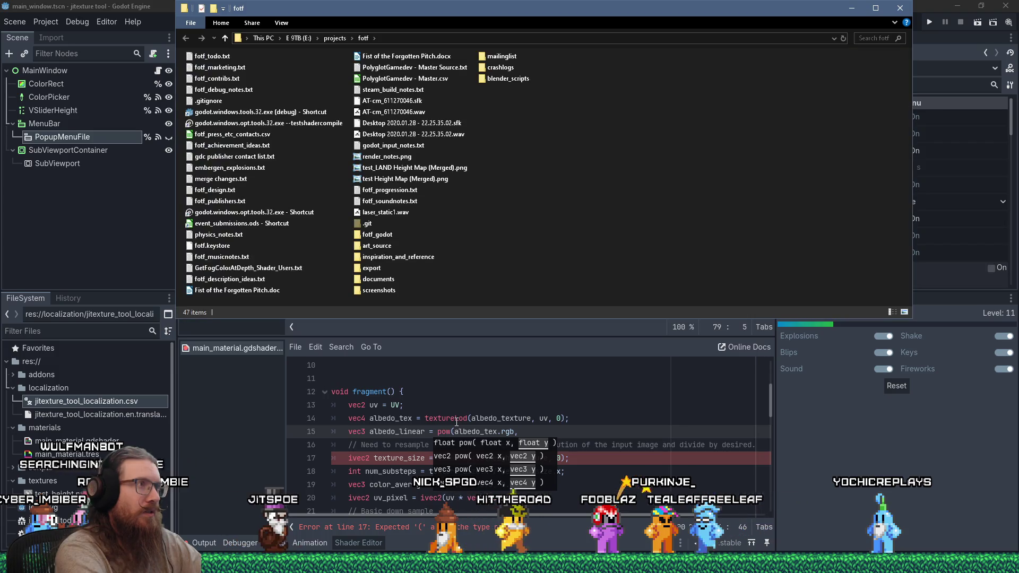
{"action": "left_click", "coordinate": [377, 235]}
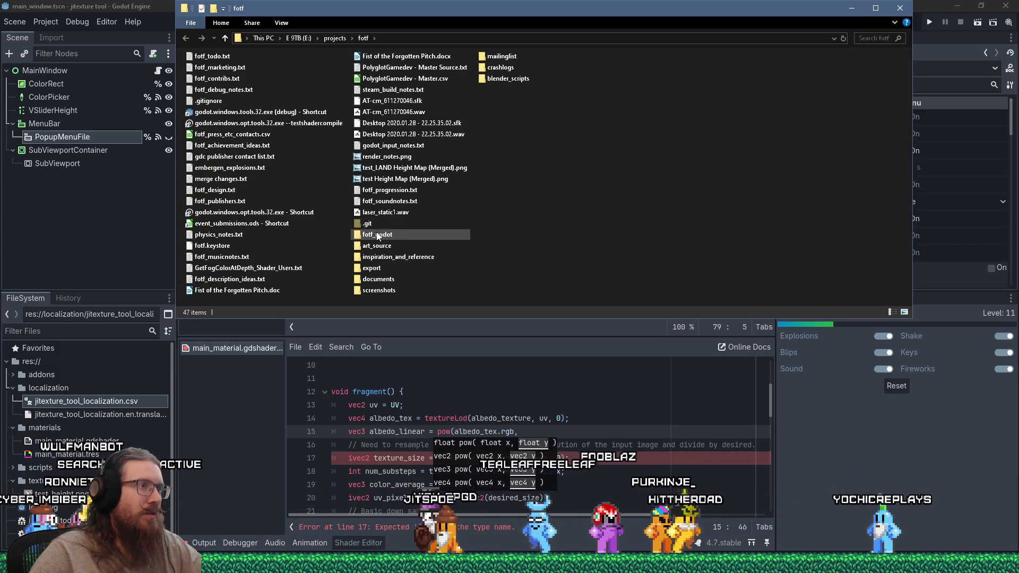
{"action": "double_click", "coordinate": [378, 235]}
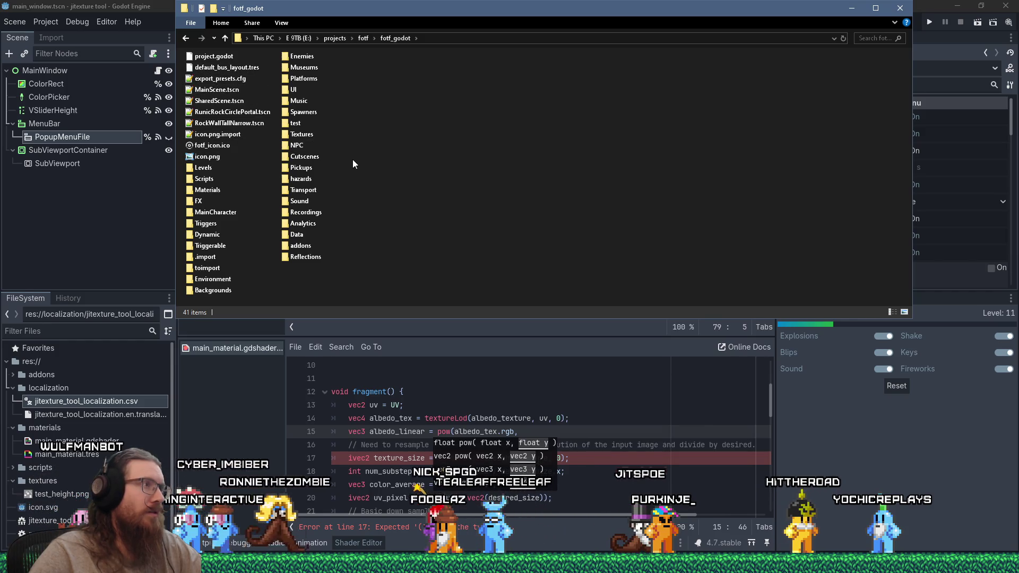
{"action": "type", "text": "mat"}
{"action": "key", "text": "Return"}
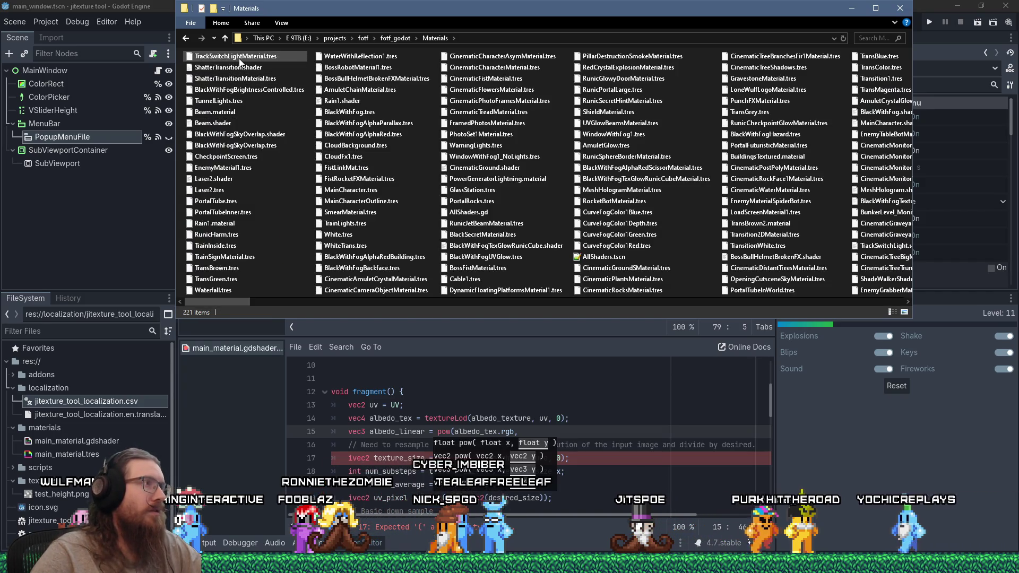
{"action": "right_click", "coordinate": [248, 58]}
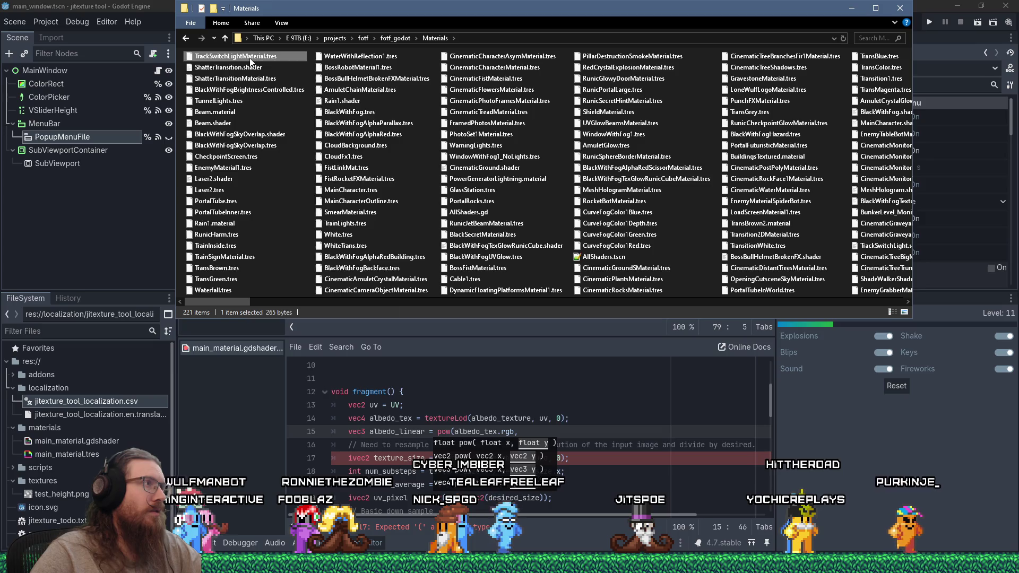
{"action": "left_click", "coordinate": [281, 124]}
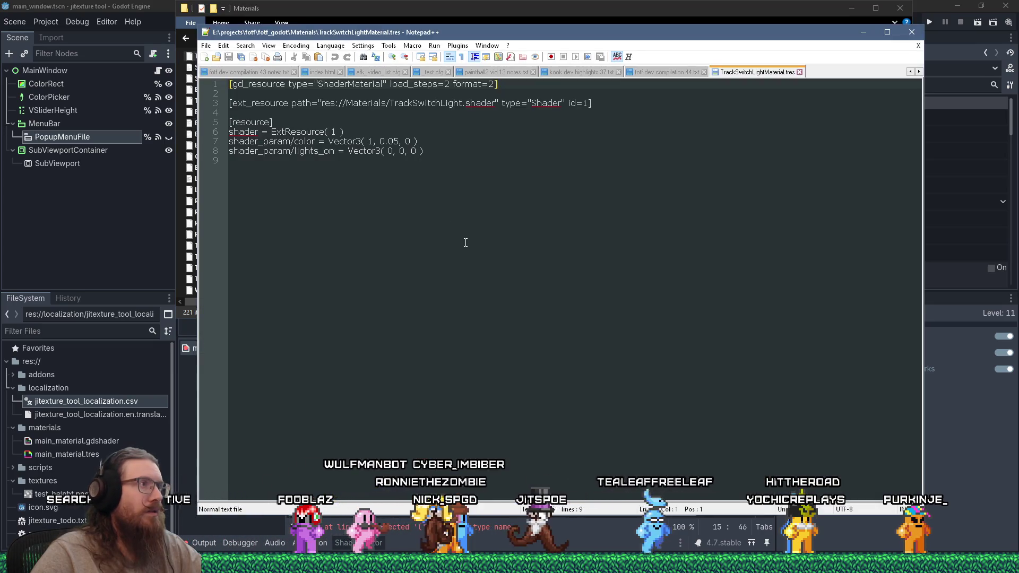
Open ShatterTransition.shader in Notepad++ and search it for pow occurrences.
{"action": "left_click_drag", "start_coordinate": [403, 32], "coordinate": [497, 38]}
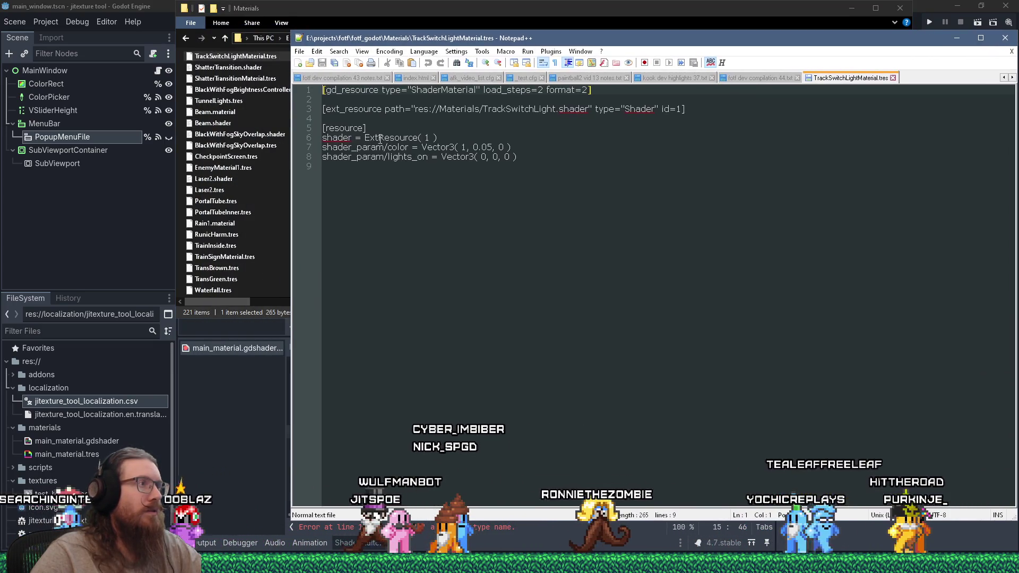
{"action": "left_click", "coordinate": [250, 69]}
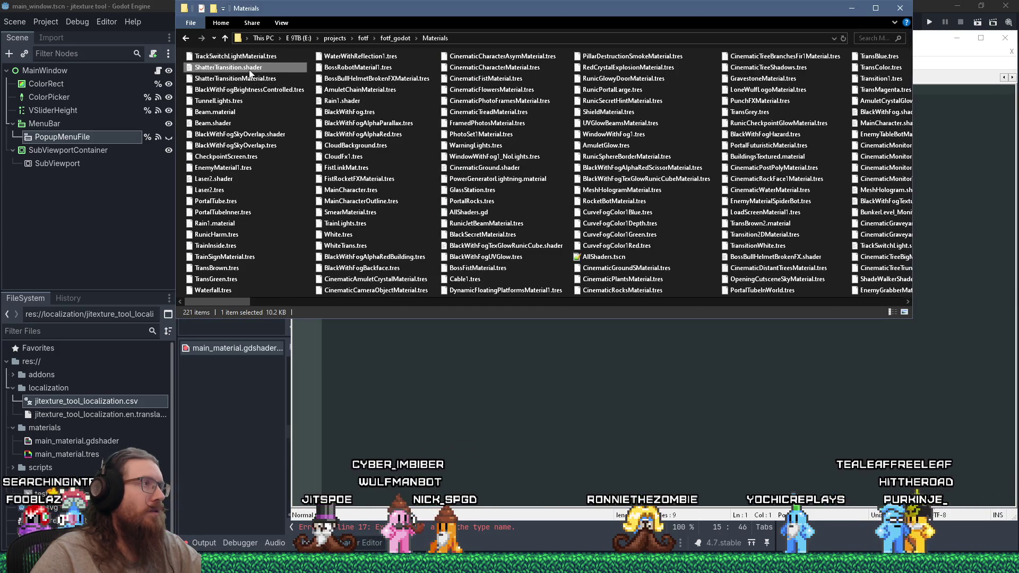
{"action": "right_click", "coordinate": [250, 69]}
{"action": "left_click", "coordinate": [276, 102]}
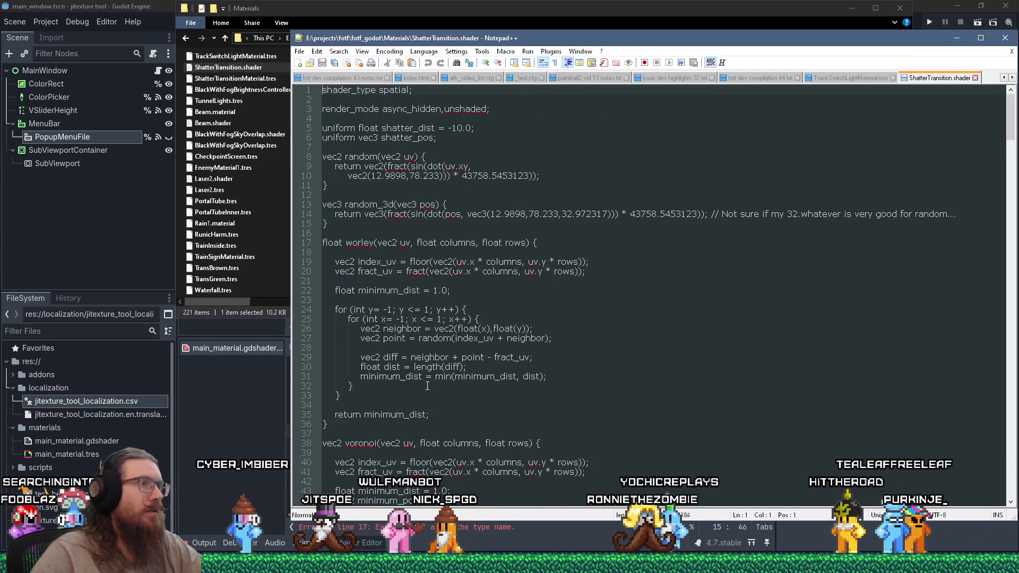
{"action": "scroll", "coordinate": [429, 367], "scroll_direction": "down", "scroll_amount": 20}
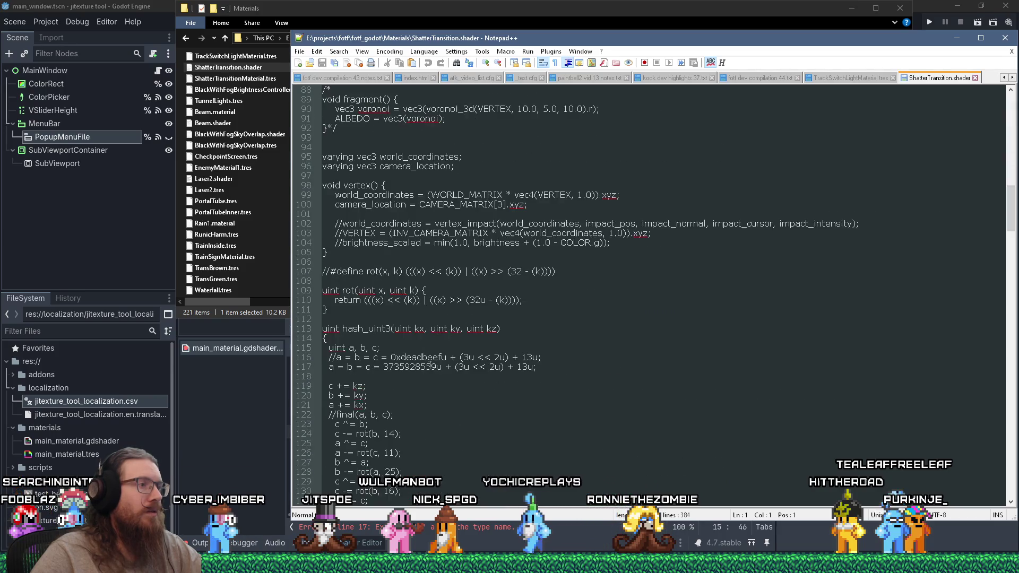
{"action": "scroll", "coordinate": [429, 365], "scroll_direction": "down", "scroll_amount": 13}
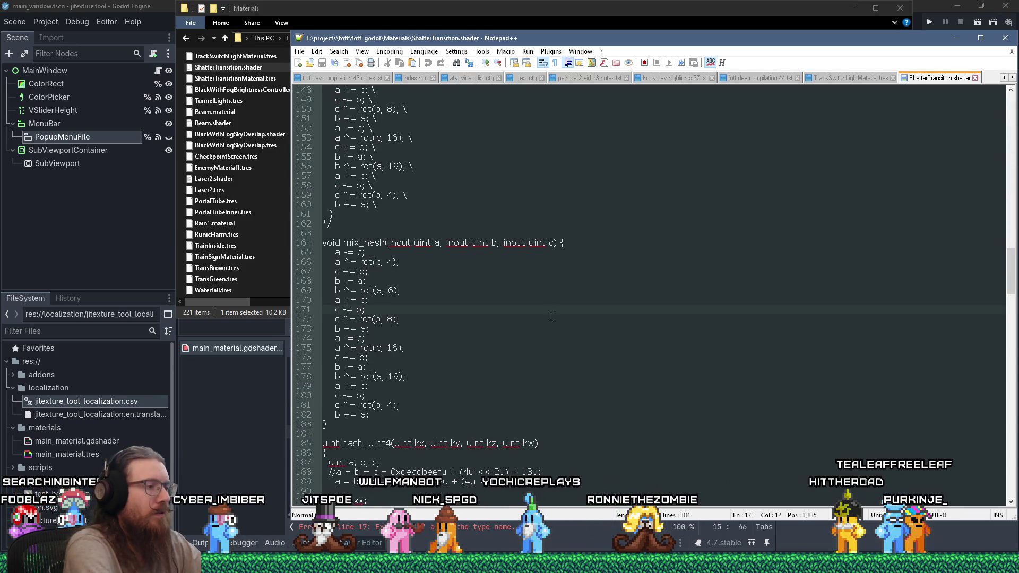
{"action": "key", "text": "ctrl+f"}
{"action": "key", "text": "Return"}
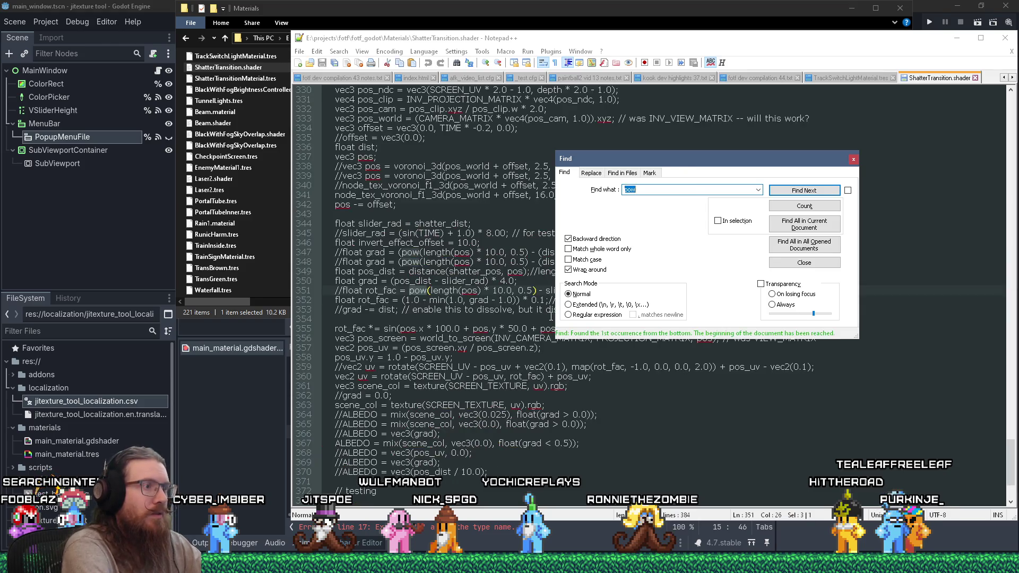
{"action": "key", "text": "Escape"}
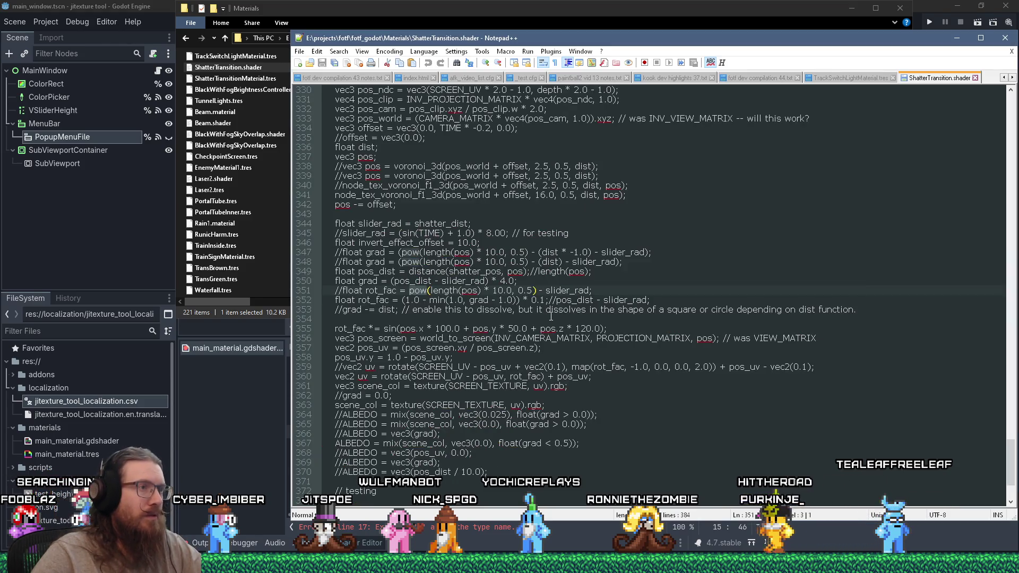
{"action": "key", "text": "F3"}
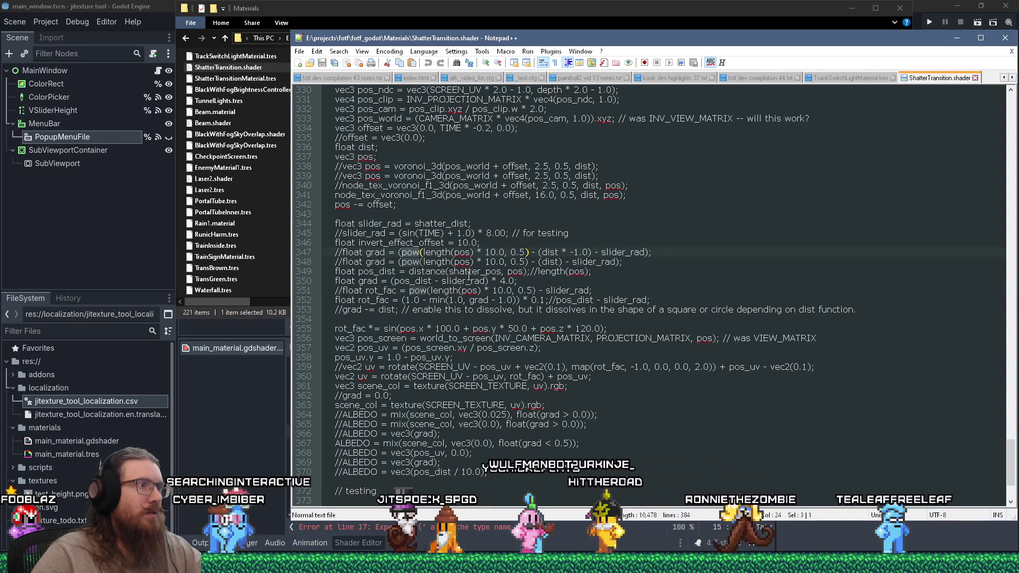
Open Beam.shader and Laser2.shader from the Materials folder in Notepad++.
{"action": "left_click", "coordinate": [266, 209]}
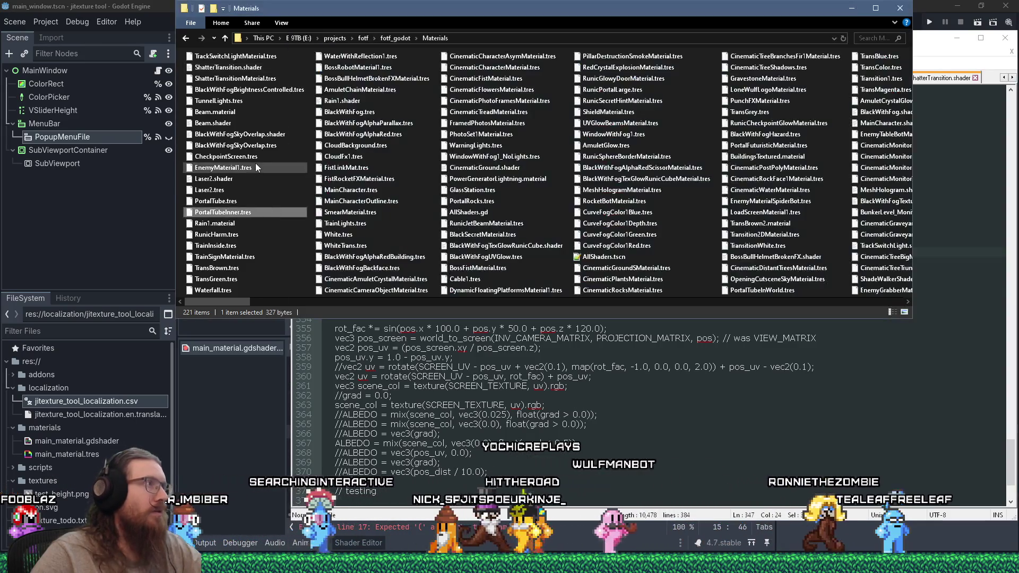
{"action": "right_click", "coordinate": [228, 136]}
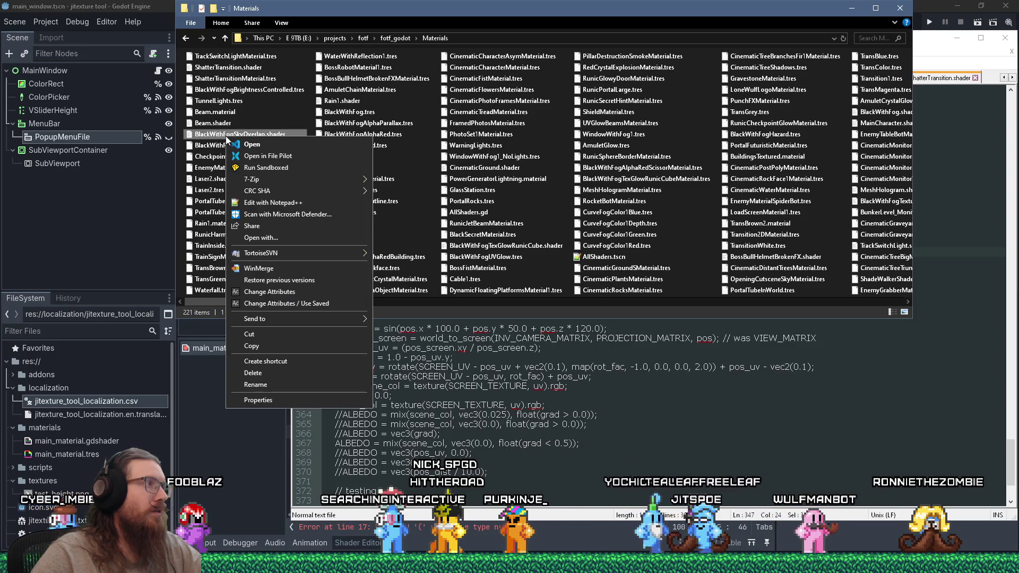
{"action": "right_click", "coordinate": [209, 111]}
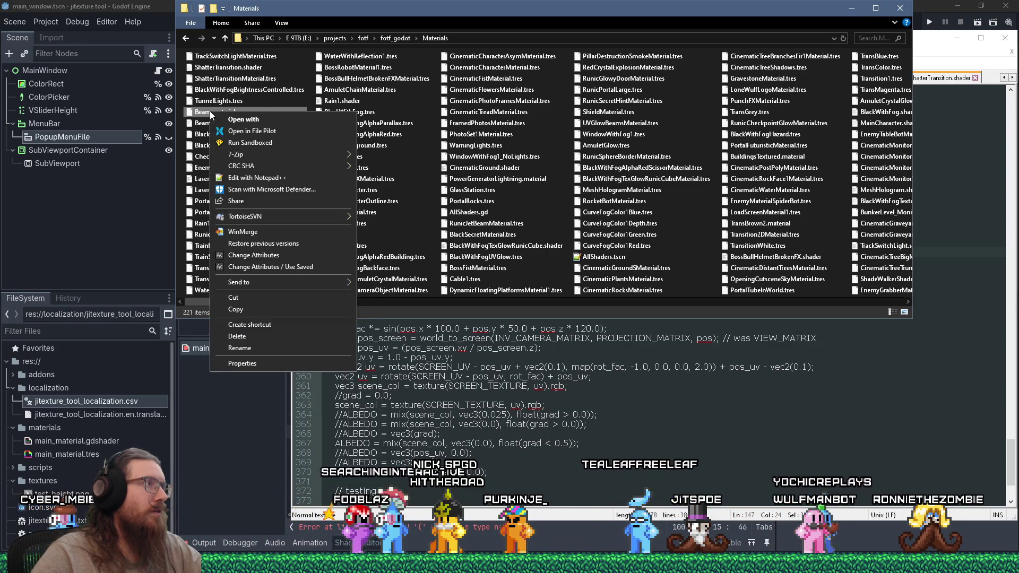
{"action": "right_click", "coordinate": [200, 127]}
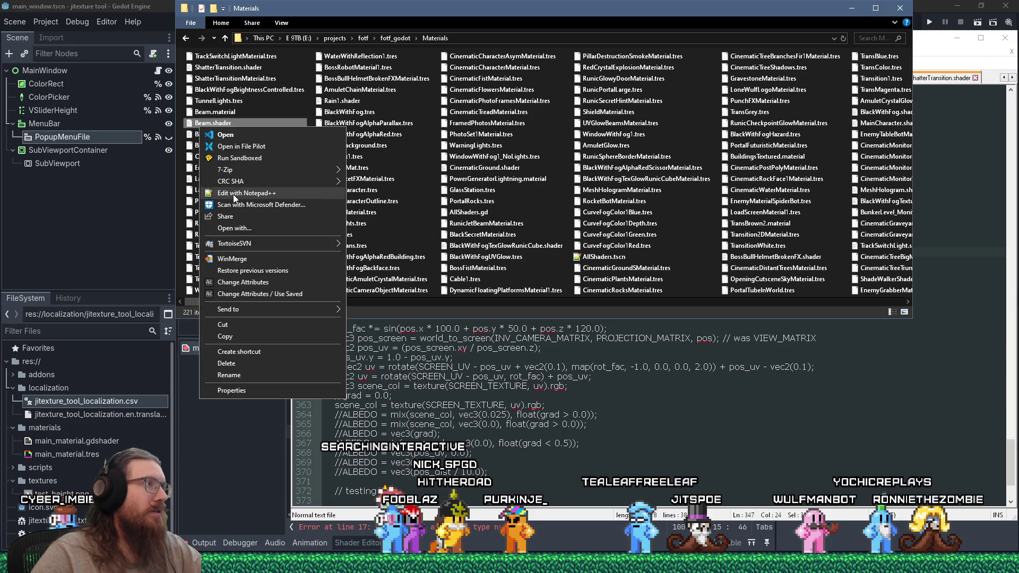
{"action": "left_click", "coordinate": [234, 193]}
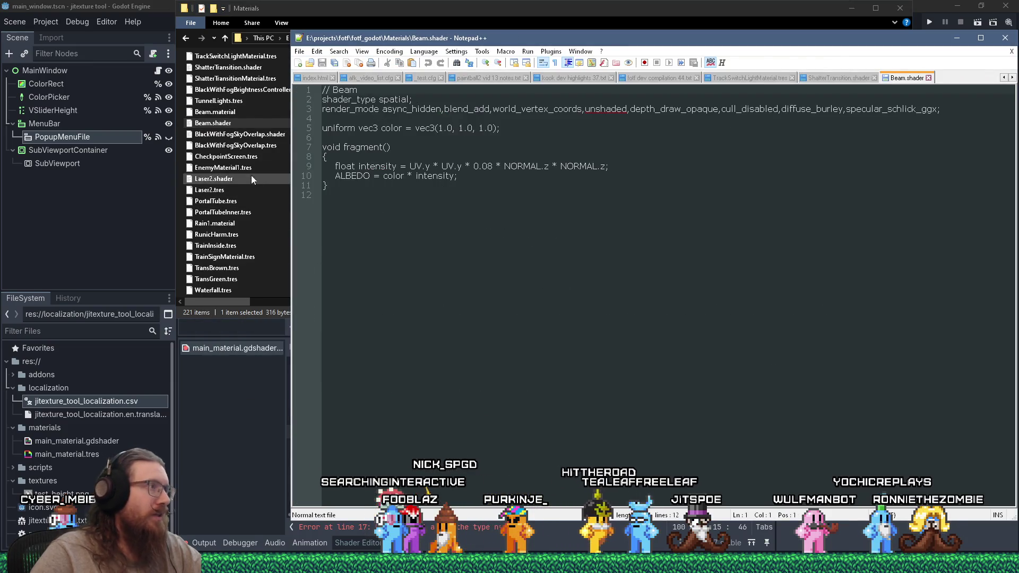
{"action": "left_click", "coordinate": [232, 175]}
{"action": "right_click", "coordinate": [227, 179]}
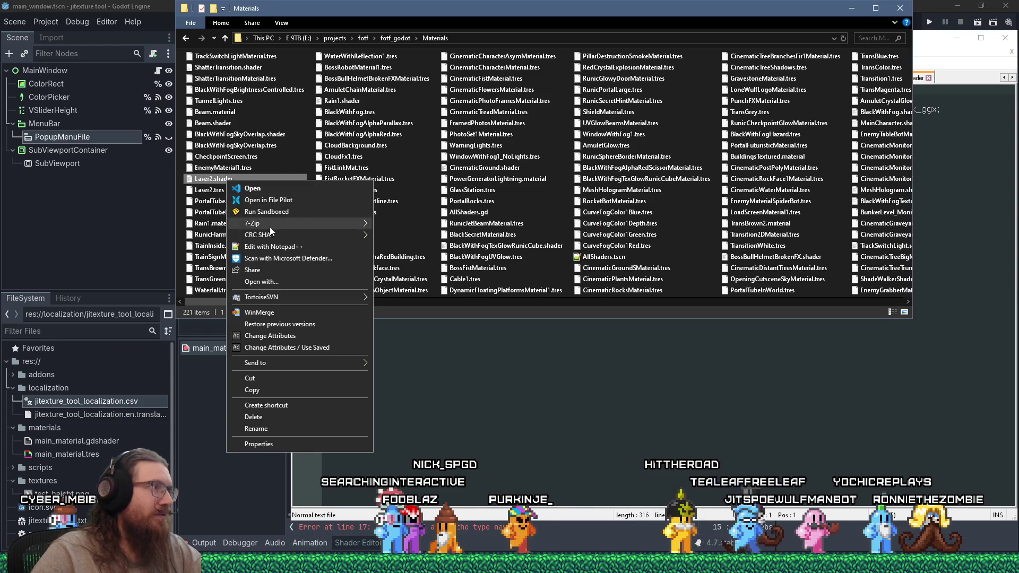
{"action": "left_click", "coordinate": [277, 246]}
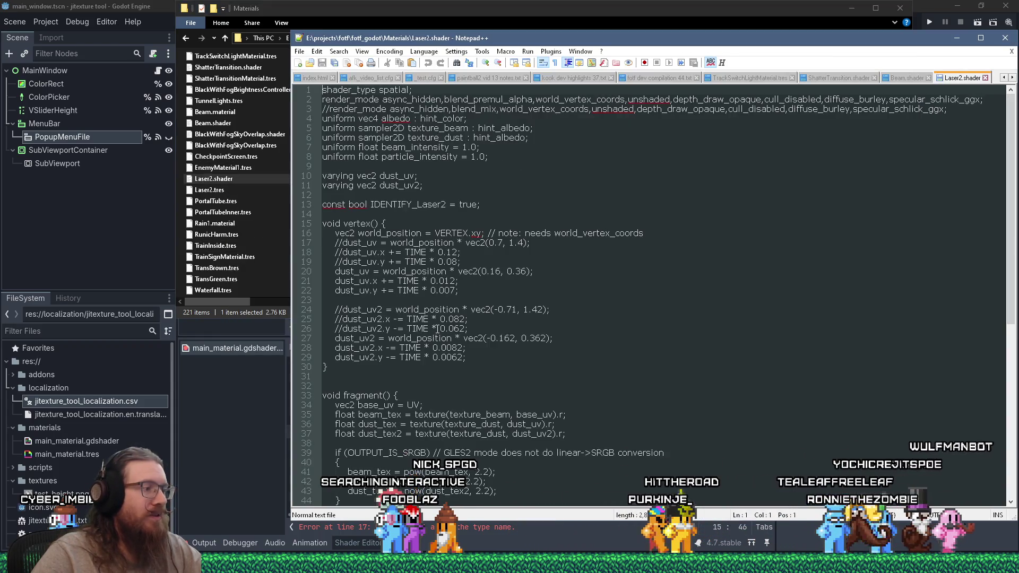
Select Laser2's pow gamma-conversion expression on line 68, then return to Godot.
{"action": "scroll", "coordinate": [437, 328], "scroll_direction": "down", "scroll_amount": 11}
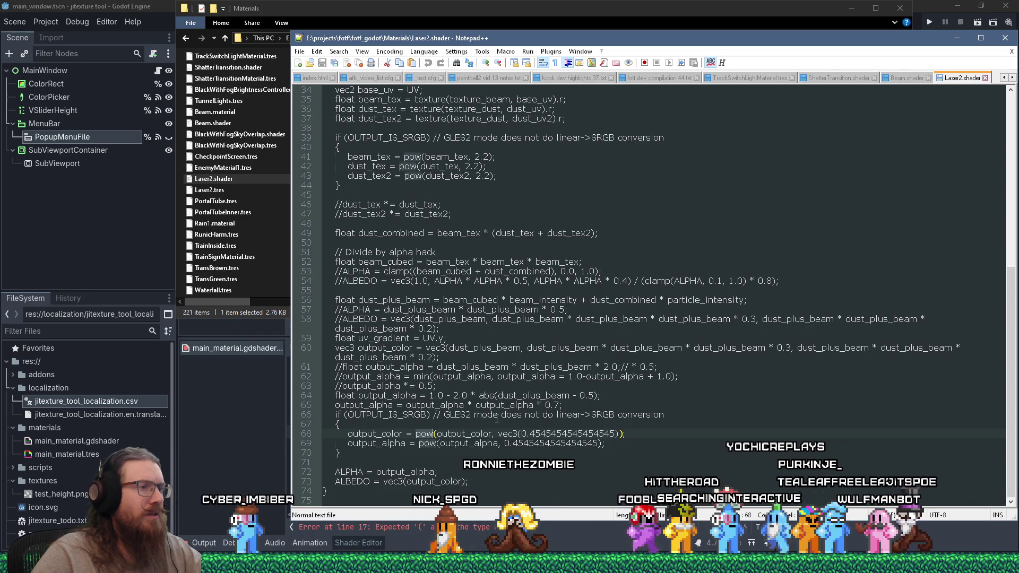
{"action": "left_click_drag", "start_coordinate": [416, 433], "coordinate": [580, 433]}
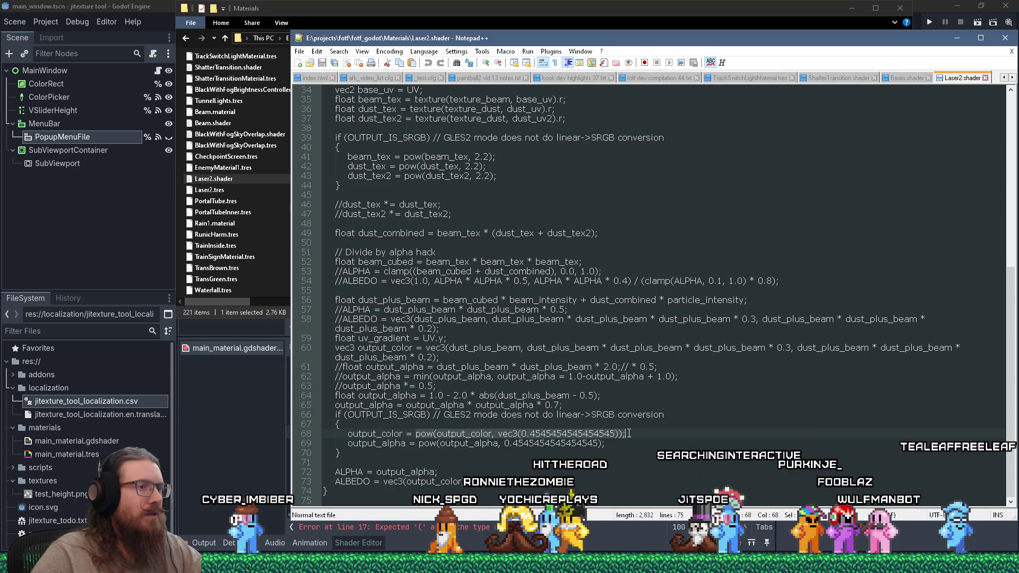
{"action": "scroll", "coordinate": [671, 436], "scroll_direction": "up", "scroll_amount": 11}
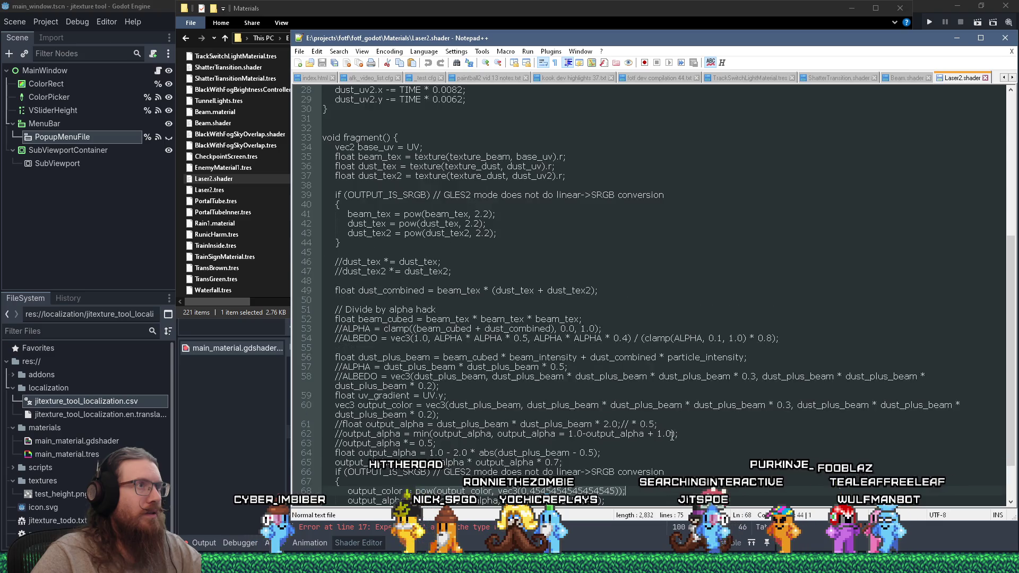
{"action": "scroll", "coordinate": [672, 436], "scroll_direction": "down", "scroll_amount": 11}
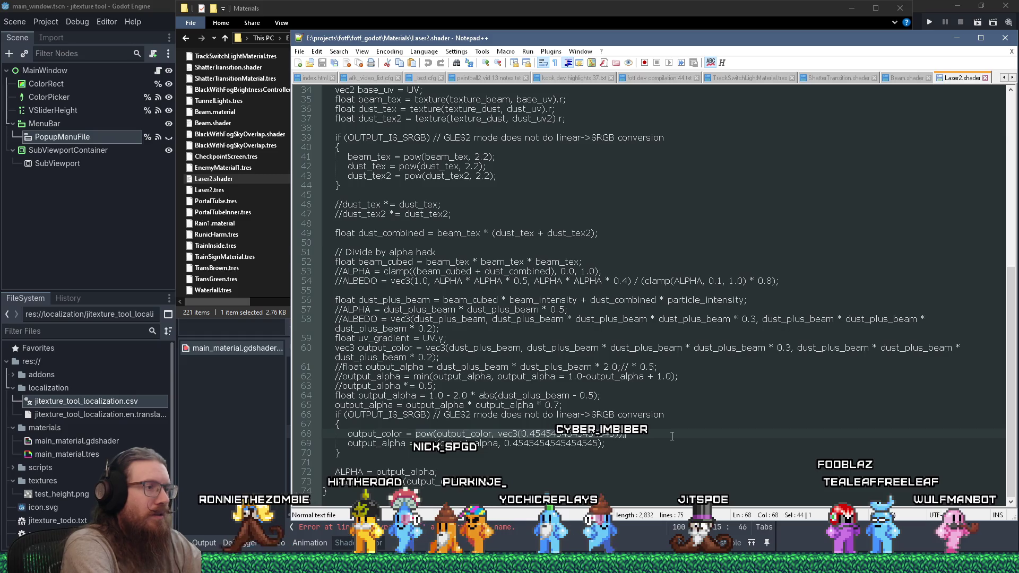
{"action": "key", "text": "alt+Tab"}
{"action": "key", "text": "alt+Tab"}
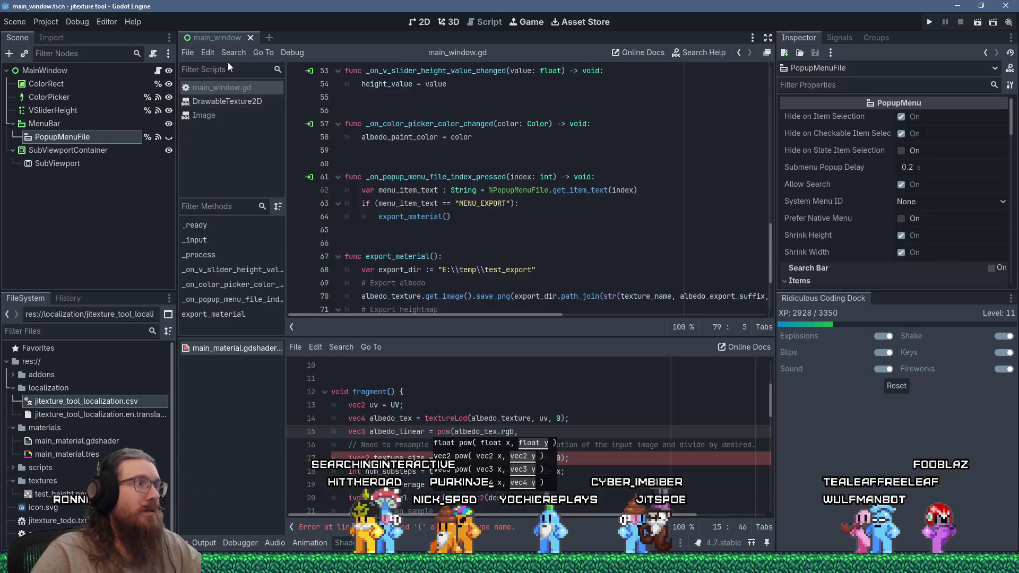
Insert a blank line at line 10, above fragment(), for the linear_to_srgb helper.
{"action": "left_click", "coordinate": [435, 382]}
{"action": "scroll", "coordinate": [451, 390], "scroll_direction": "down", "scroll_amount": 12}
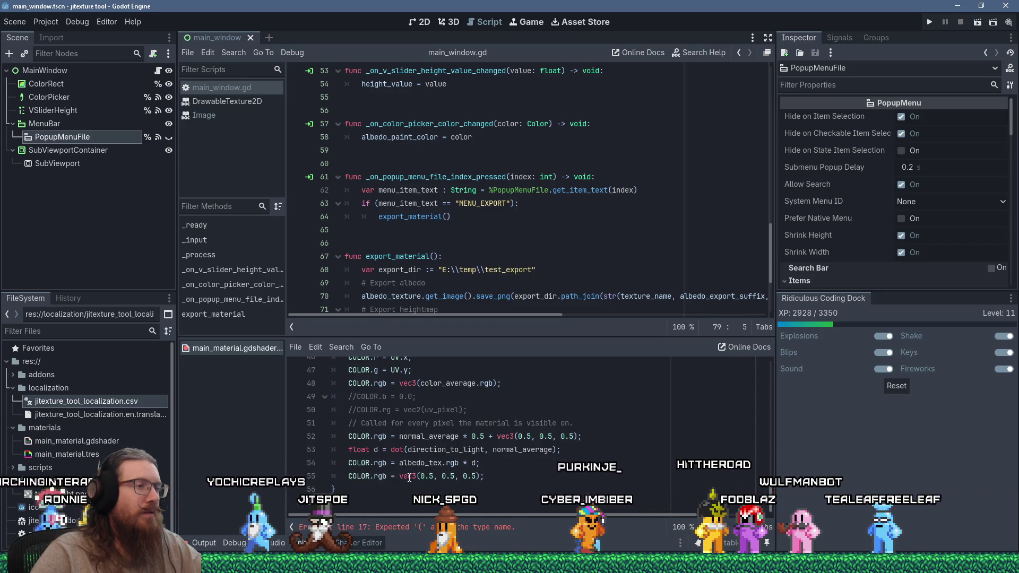
{"action": "left_click", "coordinate": [400, 477]}
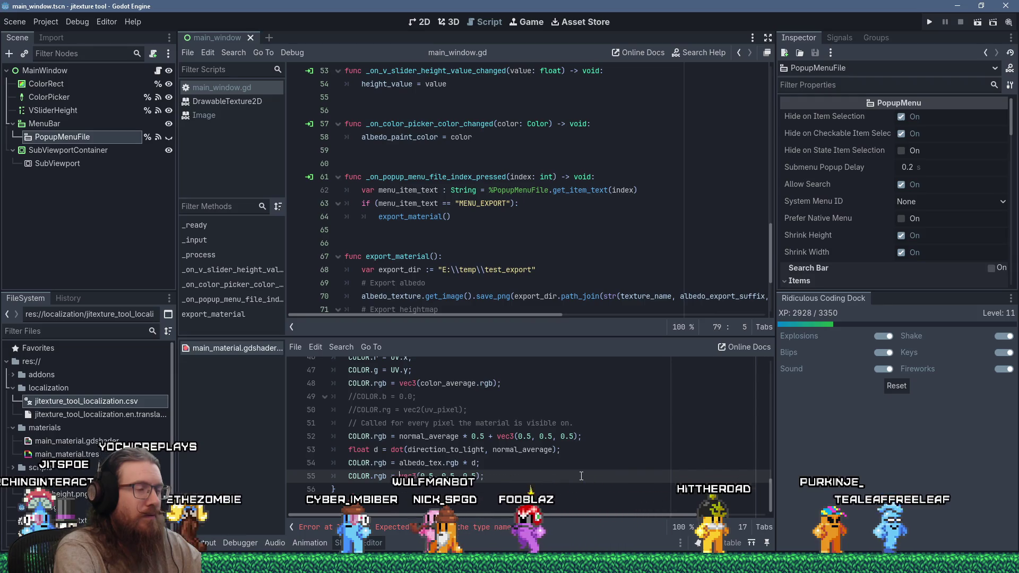
{"action": "scroll", "coordinate": [581, 476], "scroll_direction": "up", "scroll_amount": 15}
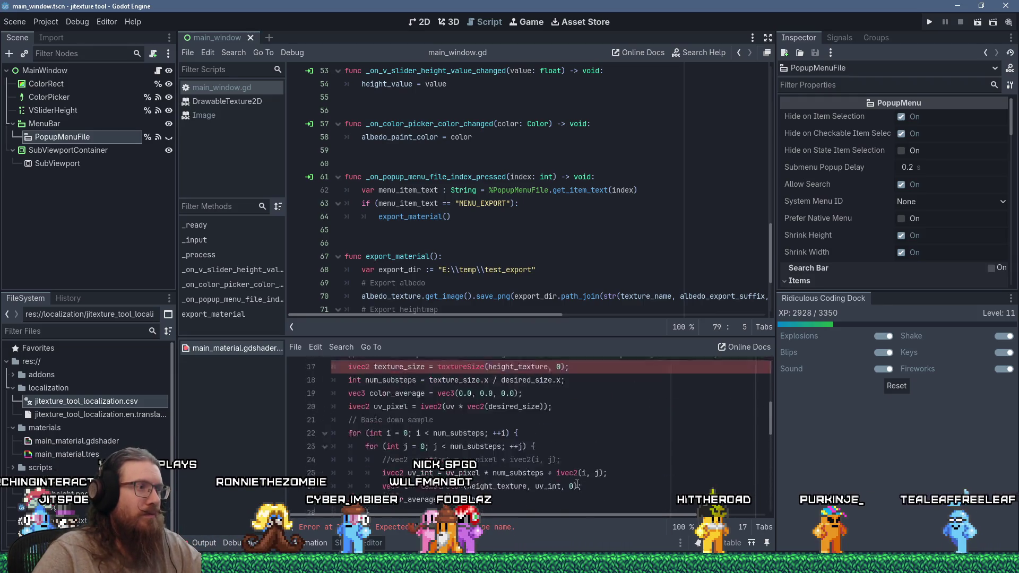
{"action": "left_click", "coordinate": [474, 481]}
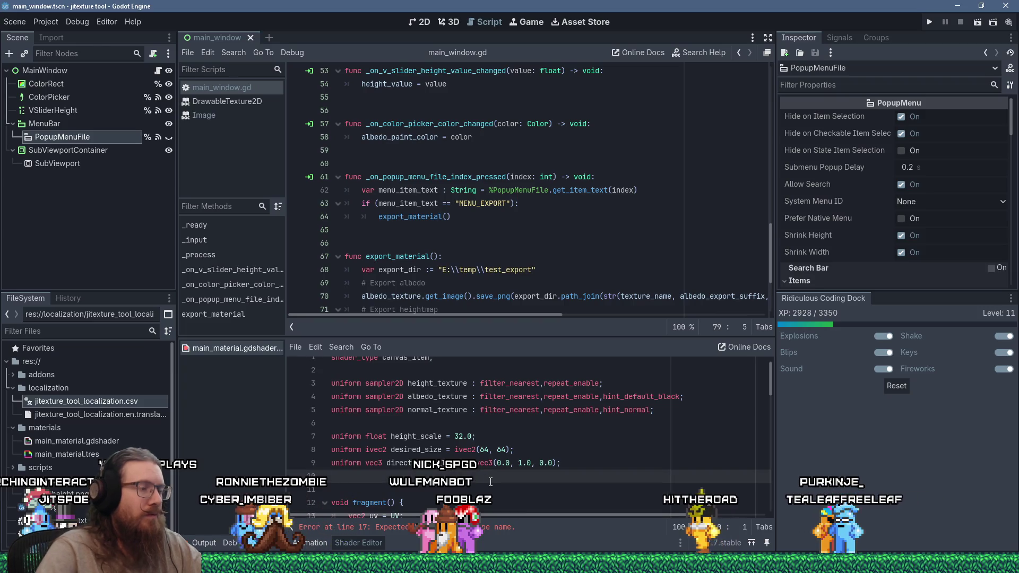
{"action": "key", "text": "Return"}
{"action": "type", "text": "vec3 linear_to_srgb() {"}
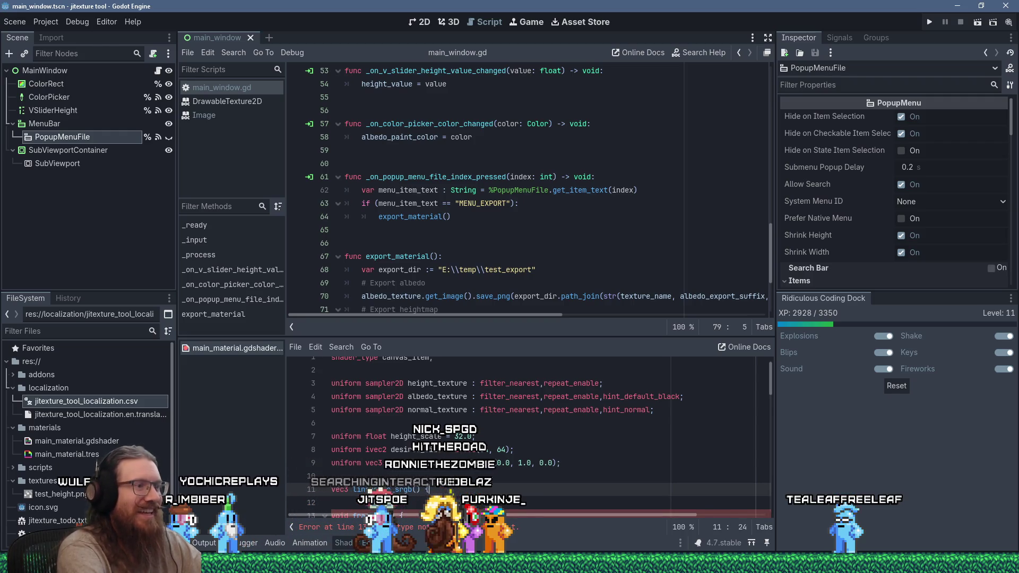
Finish linear_to_srgb's body so it returns pow(value, vec3(0.4545…)).
{"action": "key", "text": "Return"}
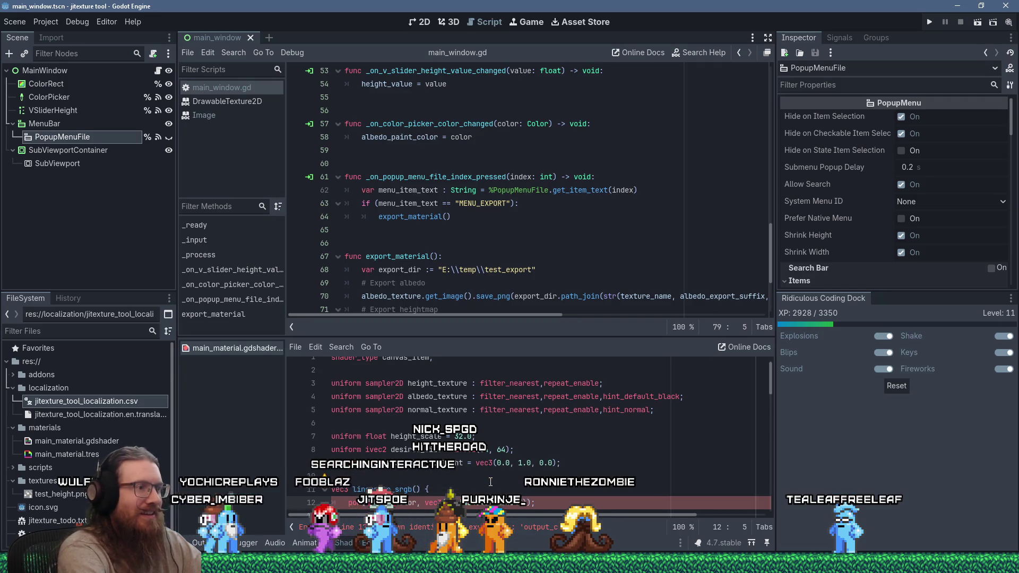
{"action": "key", "text": "Up"}
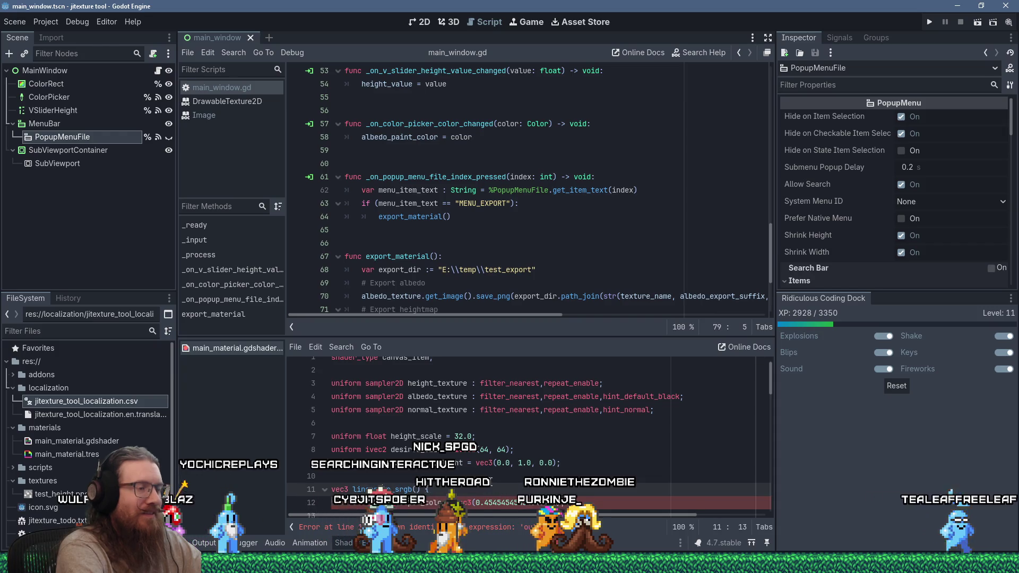
{"action": "left_click", "coordinate": [438, 502]}
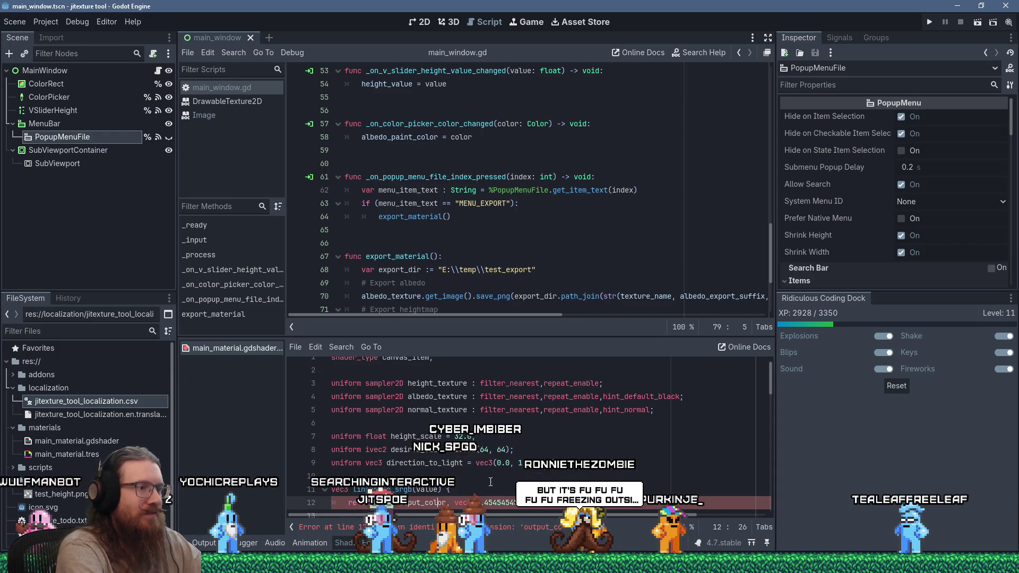
{"action": "key", "text": "BackSpace"}
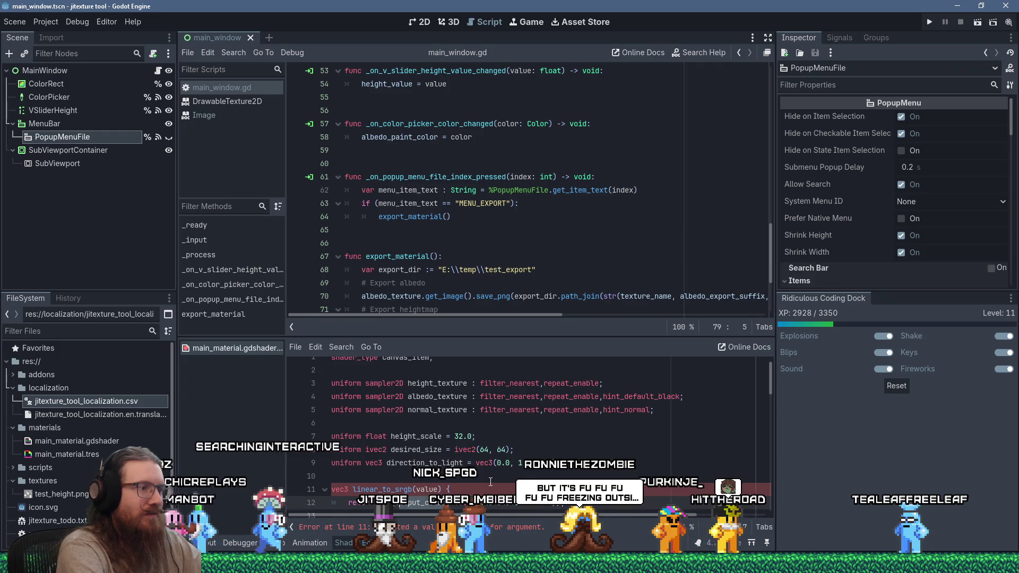
{"action": "scroll", "coordinate": [490, 482], "scroll_direction": "down", "scroll_amount": 1}
Declare srgb_to_linear below it with a return pow( body line.
{"action": "left_click", "coordinate": [490, 482]}
{"action": "type", "text": "ec3"}
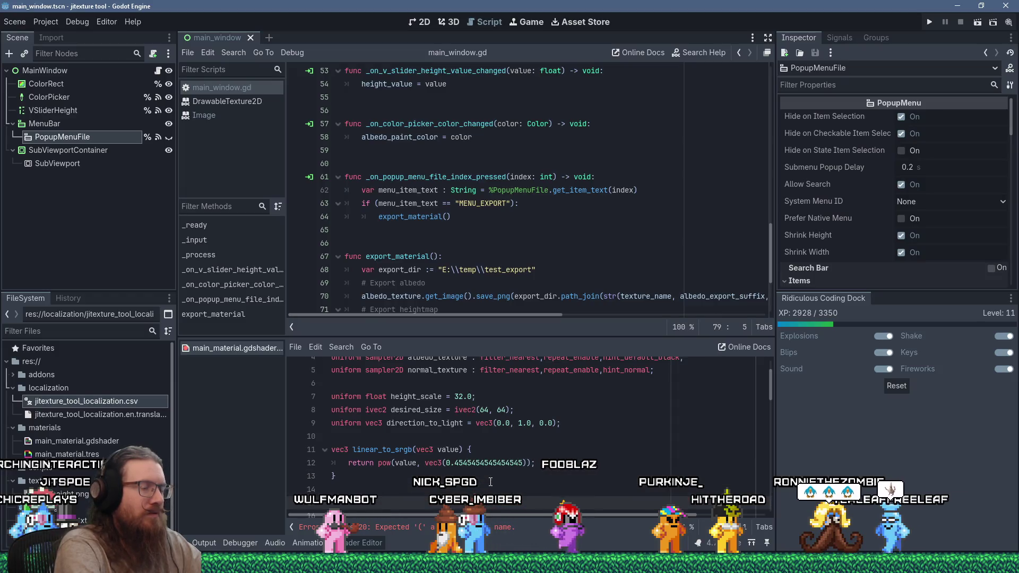
{"action": "type", "text": "vec3 srgb_to_linear"}
{"action": "type", "text": "c3 value) {"}
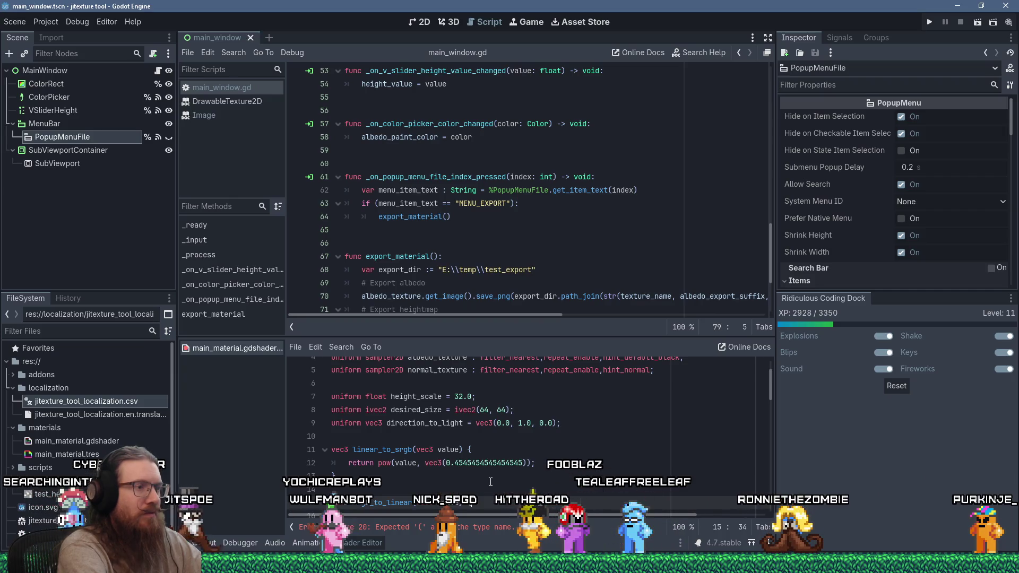
{"action": "key", "text": "Return"}
{"action": "type", "text": "return "}
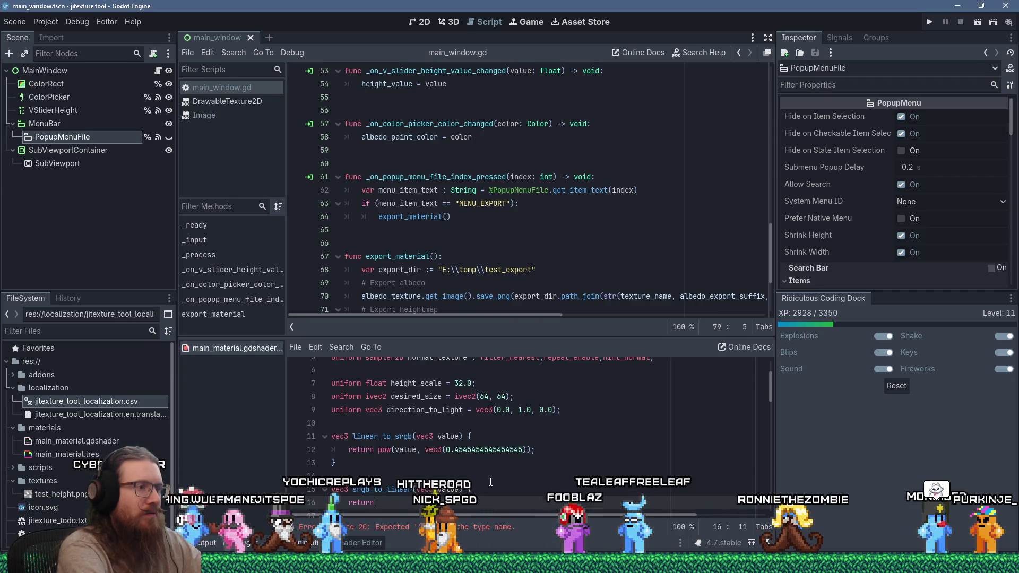
{"action": "type", "text": "pow(valu"}
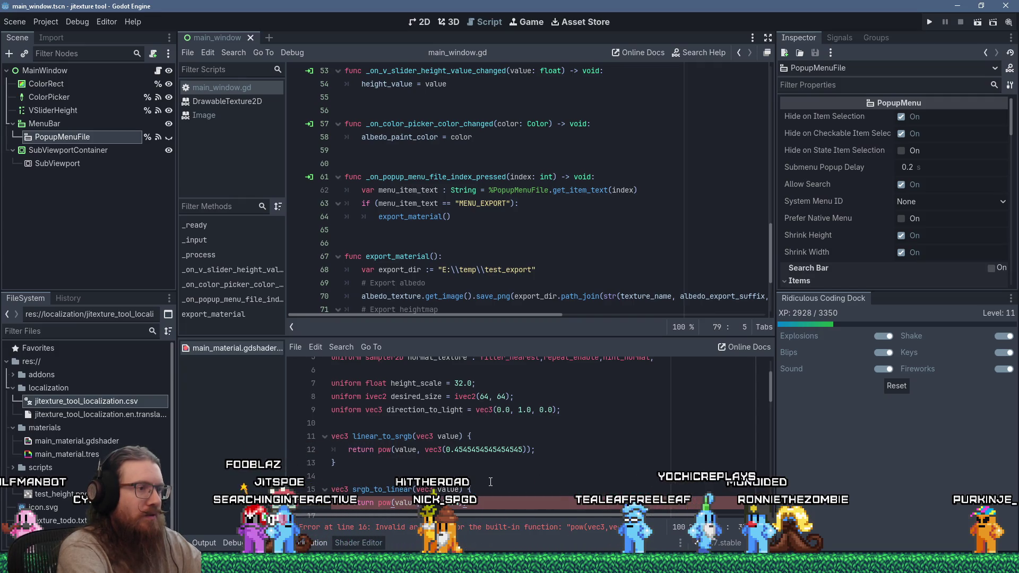
{"action": "key", "text": "Down"}
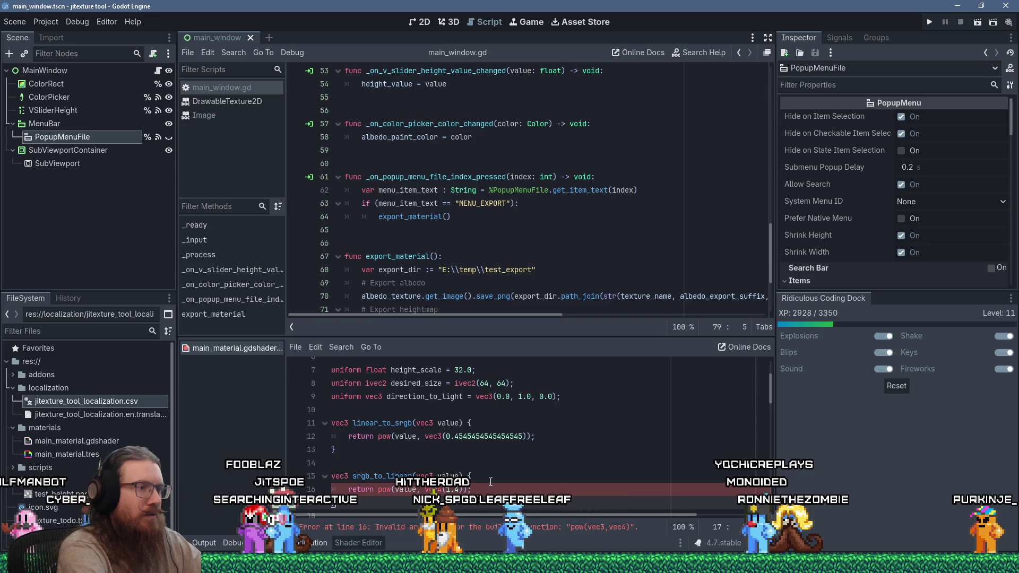
{"action": "key", "text": "Down"}
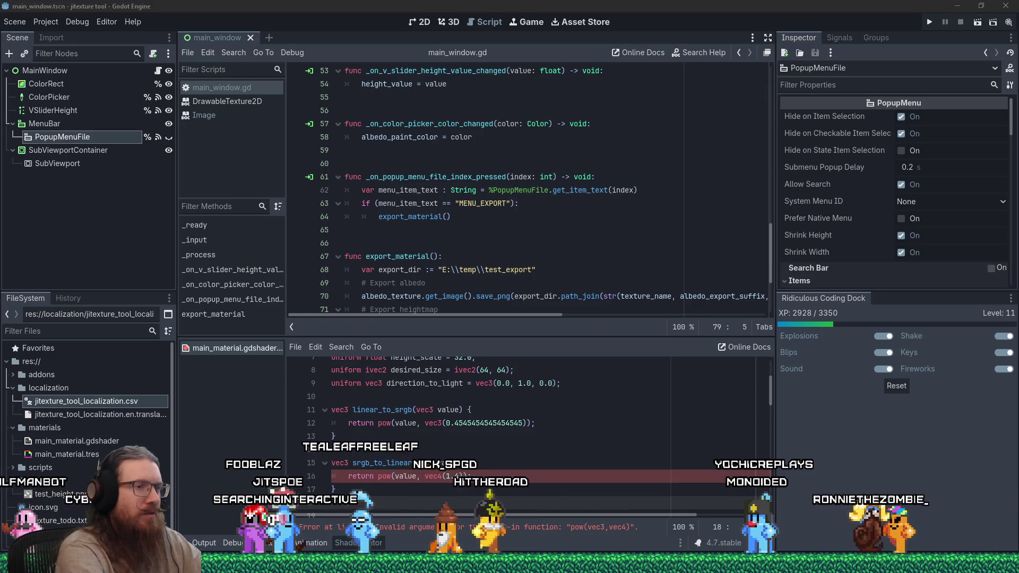
Compute 1 ÷ 1.4 in Windows Calculator, getting 0.714285….
{"action": "key", "text": "XF86Calculator"}
{"action": "type", "text": "1/1."}
{"action": "type", "text": "4"}
{"action": "key", "text": "Return"}
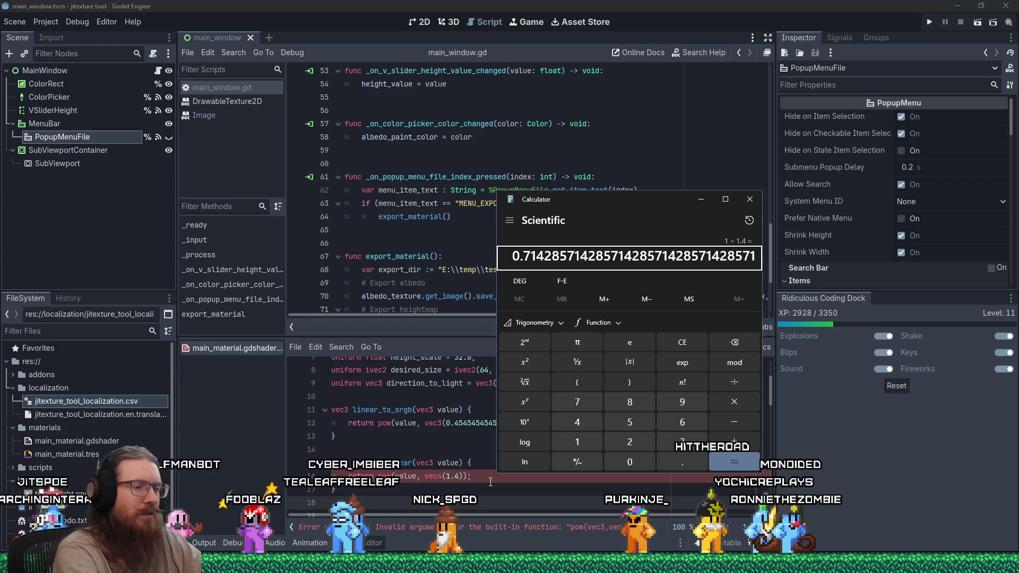
Compute 1 ÷ 1.8 and 1 ÷ 0.4545454545, confirming the latter equals 2.2.
{"action": "key", "text": "Escape"}
{"action": "type", "text": "1/1.8"}
{"action": "key", "text": "Return"}
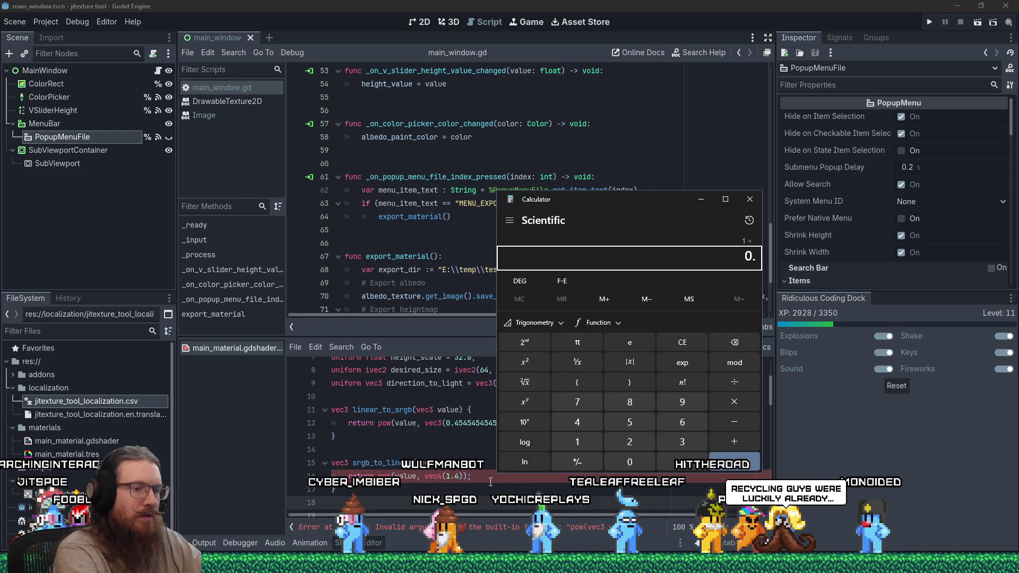
{"action": "type", "text": "0.4545454545"}
{"action": "key", "text": "Return"}
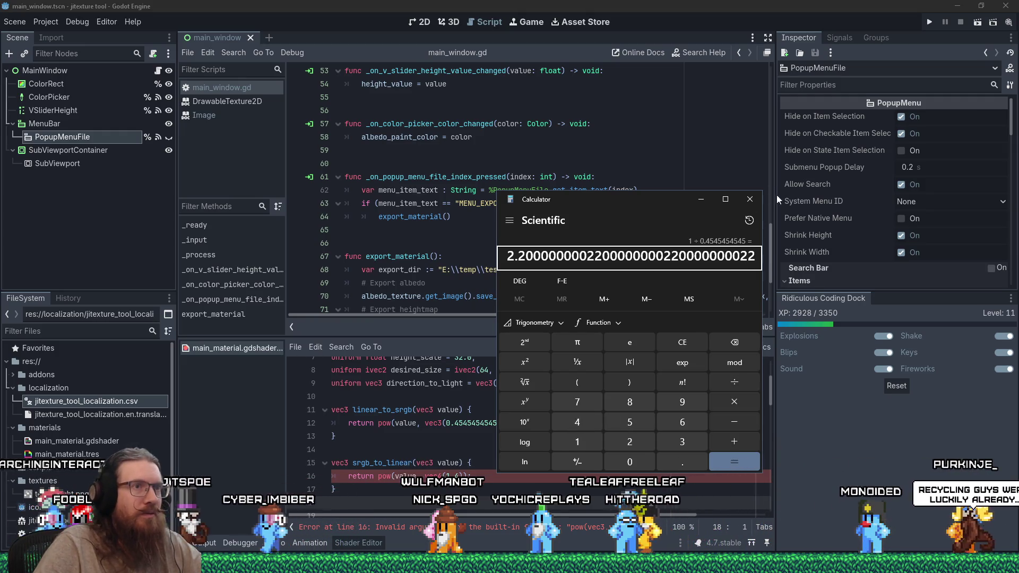
Replace the 1.4 exponent on line 16 with 2.2.
{"action": "key", "text": "alt+Tab"}
{"action": "double_click", "coordinate": [444, 476]}
{"action": "type", "text": "2.2"}
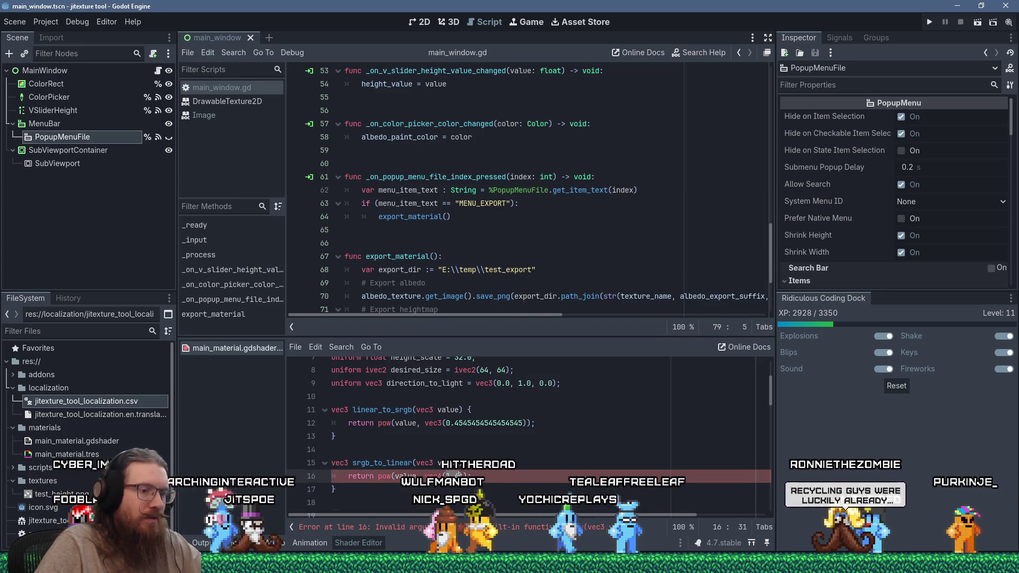
Change srgb_to_linear's exponent on line 16 from vec4(2.2) to vec3(2.2).
{"action": "left_click", "coordinate": [435, 489]}
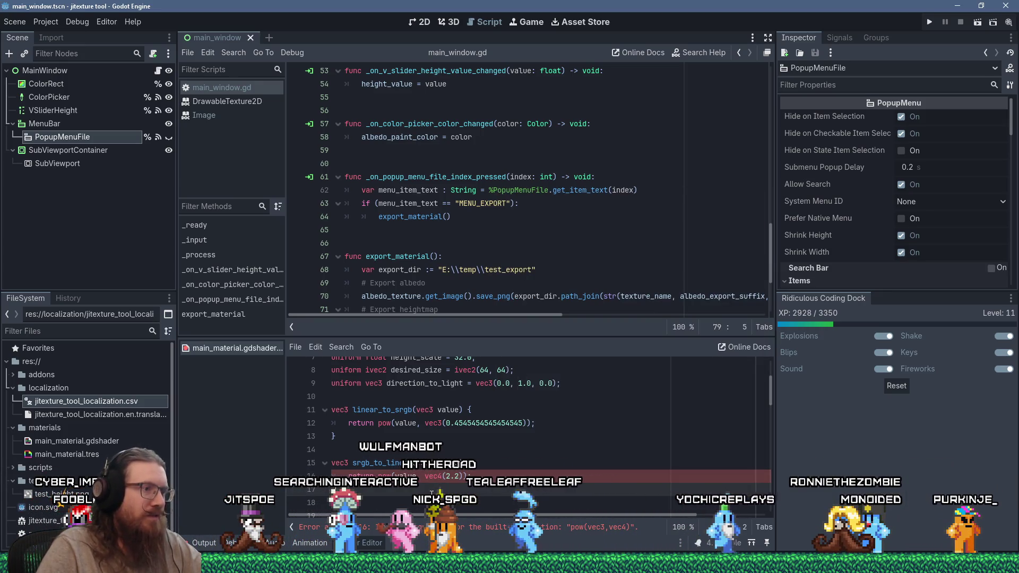
{"action": "left_click", "coordinate": [444, 476]}
{"action": "type", "text": "3"}
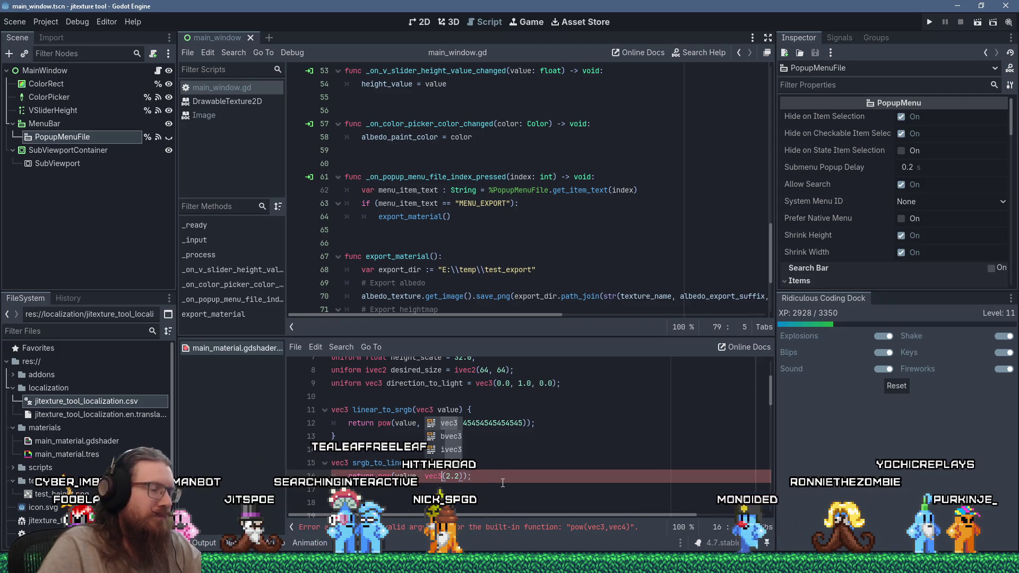
{"action": "left_click", "coordinate": [332, 503]}
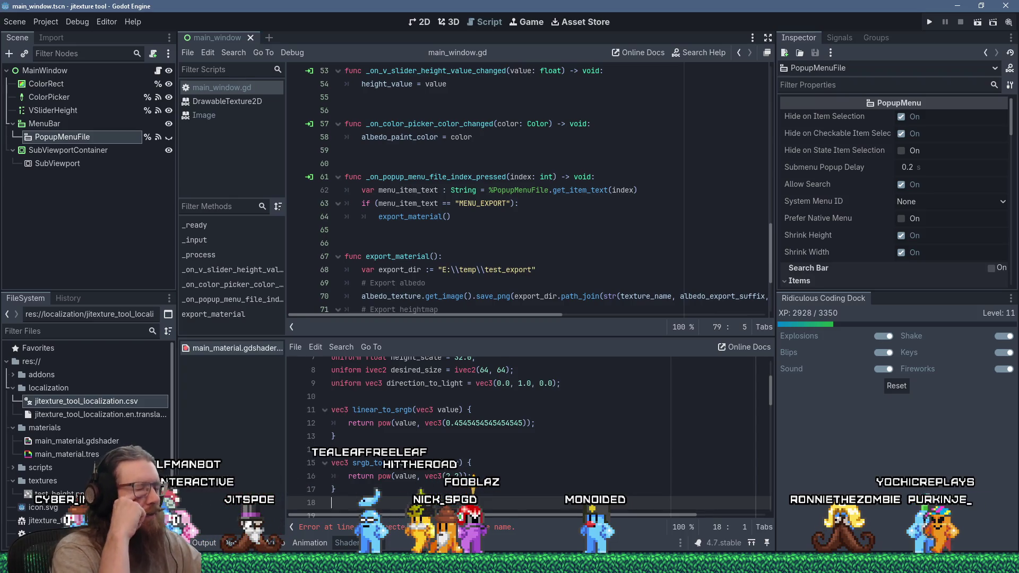
Compare with the Laser2.shader code in Notepad++, then return to the Godot shader.
{"action": "key", "text": "alt+Tab"}
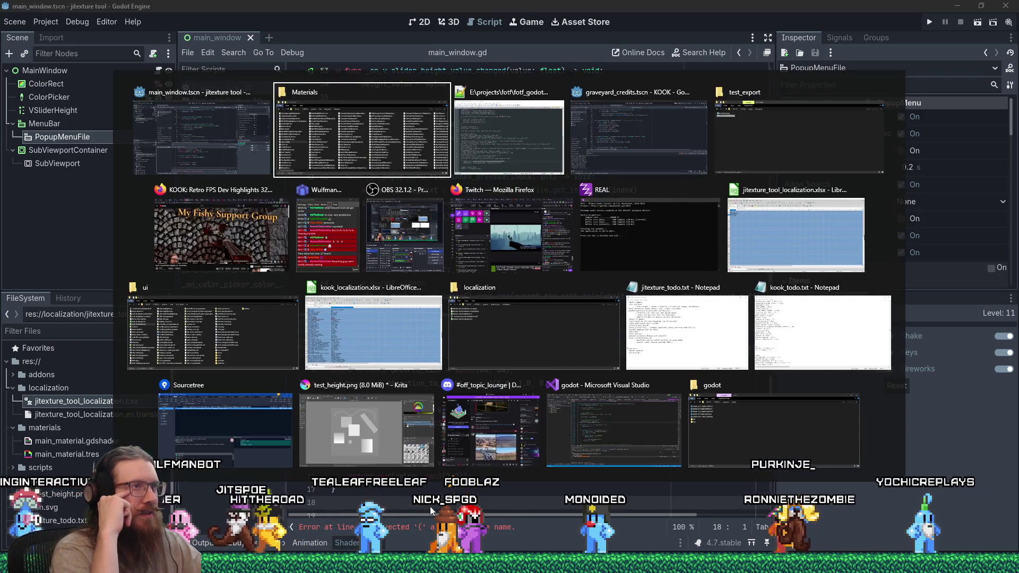
{"action": "key", "text": "alt+Tab"}
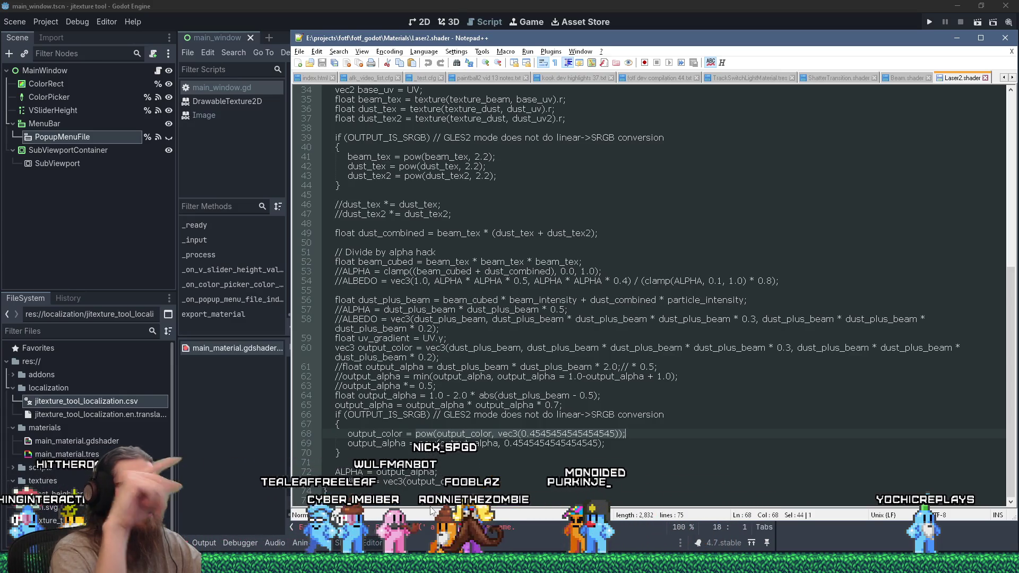
{"action": "key", "text": "alt+Tab"}
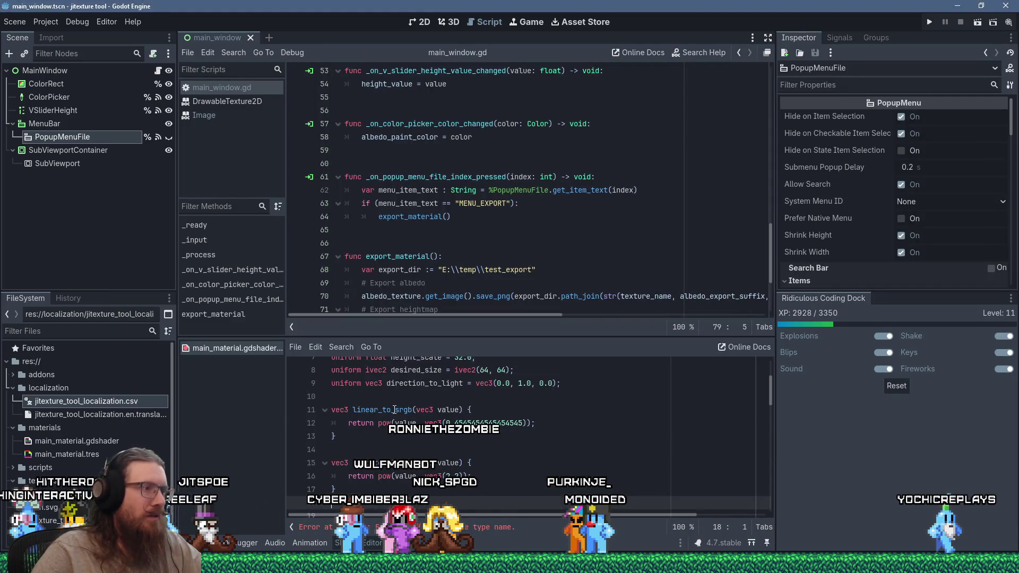
{"action": "double_click", "coordinate": [394, 409]}
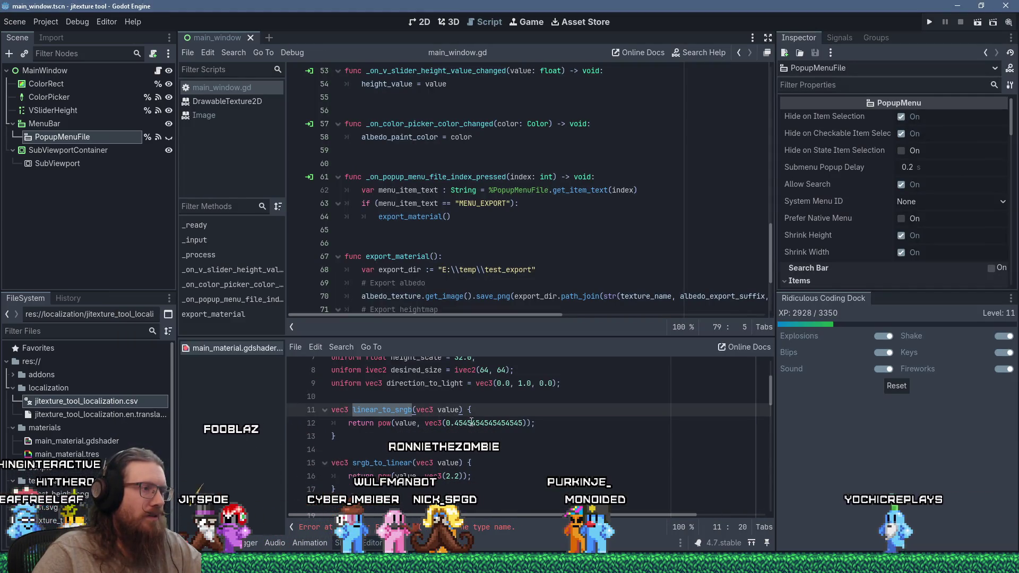
{"action": "left_click", "coordinate": [395, 463]}
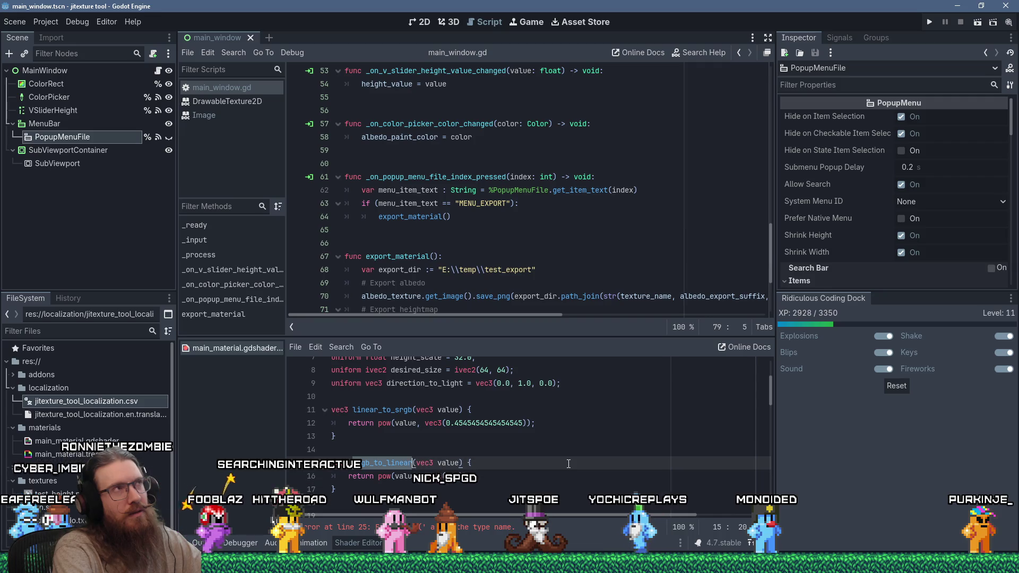
{"action": "key", "text": "Up"}
{"action": "key", "text": "Up"}
{"action": "key", "text": "Up"}
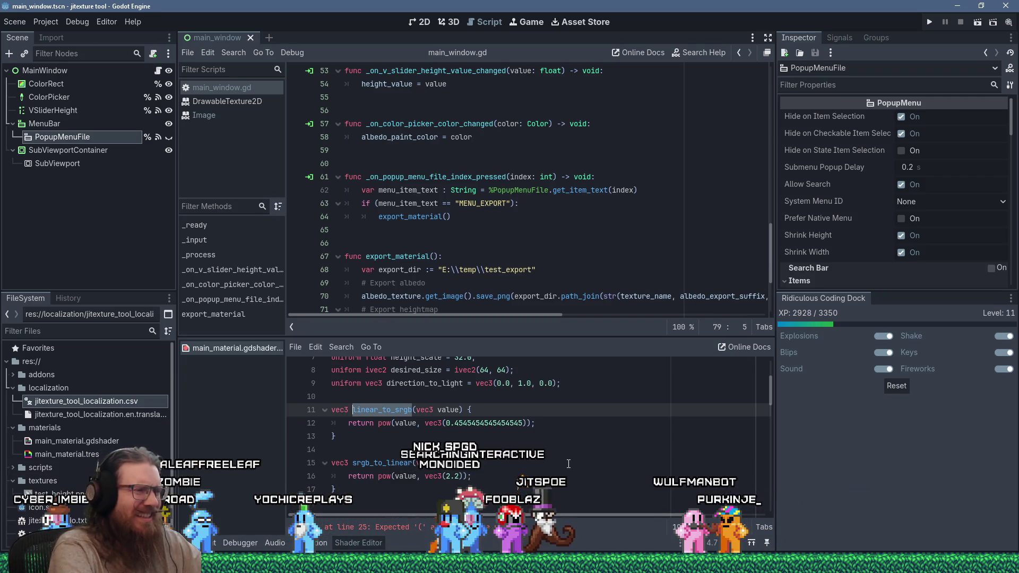
{"action": "key", "text": "Escape"}
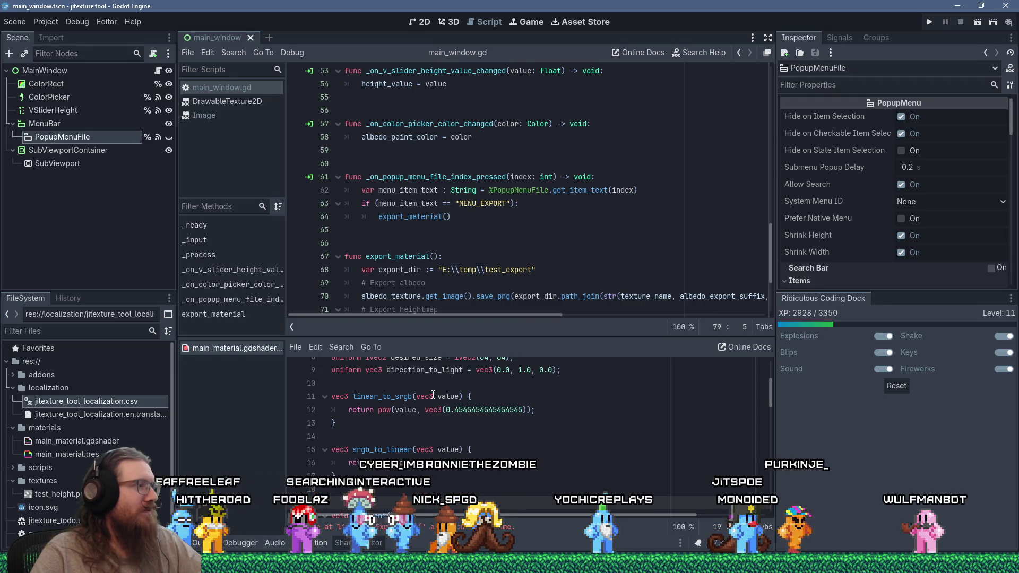
{"action": "scroll", "coordinate": [433, 395], "scroll_direction": "up", "scroll_amount": 3}
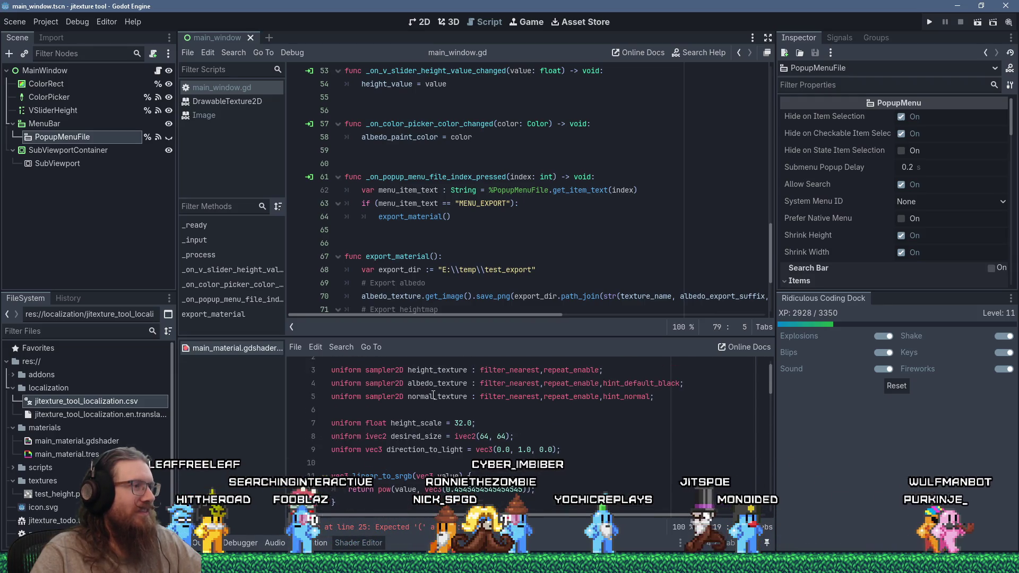
Add blank lines between and above the colour-conversion functions.
{"action": "scroll", "coordinate": [430, 395], "scroll_direction": "down", "scroll_amount": 3}
{"action": "left_click", "coordinate": [417, 397]}
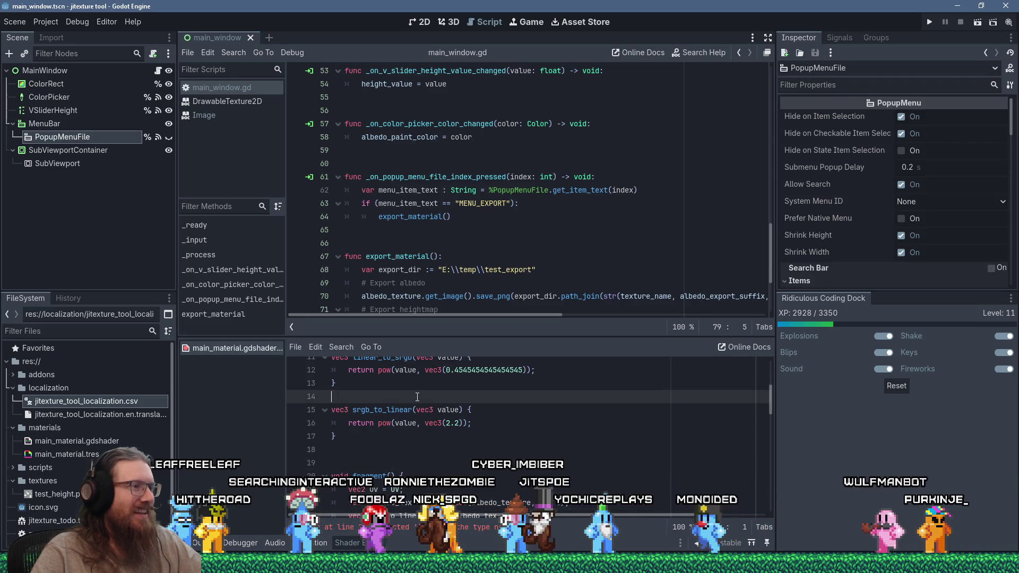
{"action": "key", "text": "Return"}
{"action": "key", "text": "Up"}
{"action": "key", "text": "Up"}
{"action": "key", "text": "Up"}
{"action": "key", "text": "Up"}
{"action": "key", "text": "Return"}
{"action": "key", "text": "Up"}
Replace pow on line 25 with srgb_to_linear, closing it as srgb_to_linear(albedo_tex.rgb);.
{"action": "double_click", "coordinate": [382, 457]}
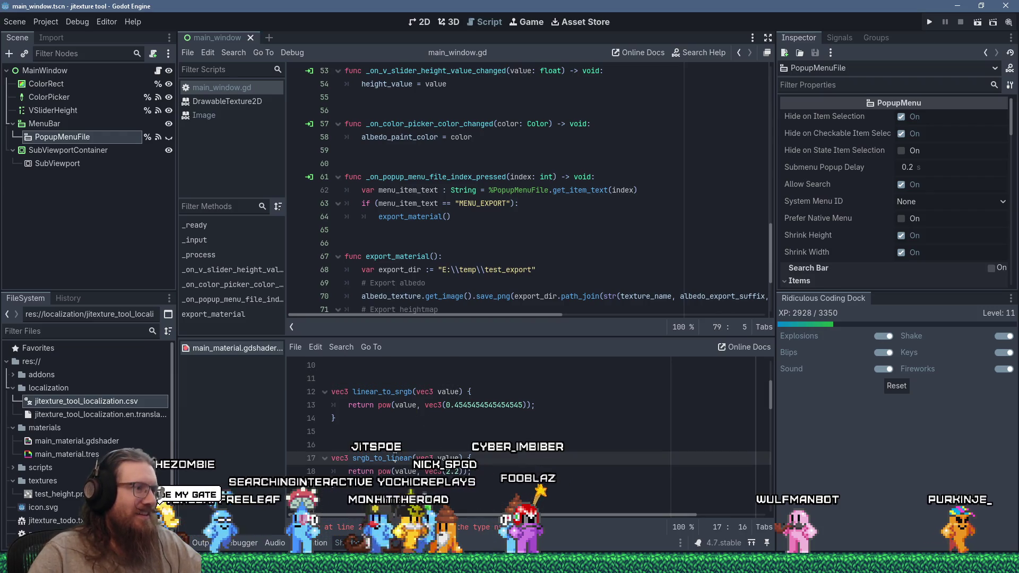
{"action": "right_click", "coordinate": [393, 456]}
{"action": "left_click", "coordinate": [423, 420]}
{"action": "scroll", "coordinate": [423, 420], "scroll_direction": "down", "scroll_amount": 4}
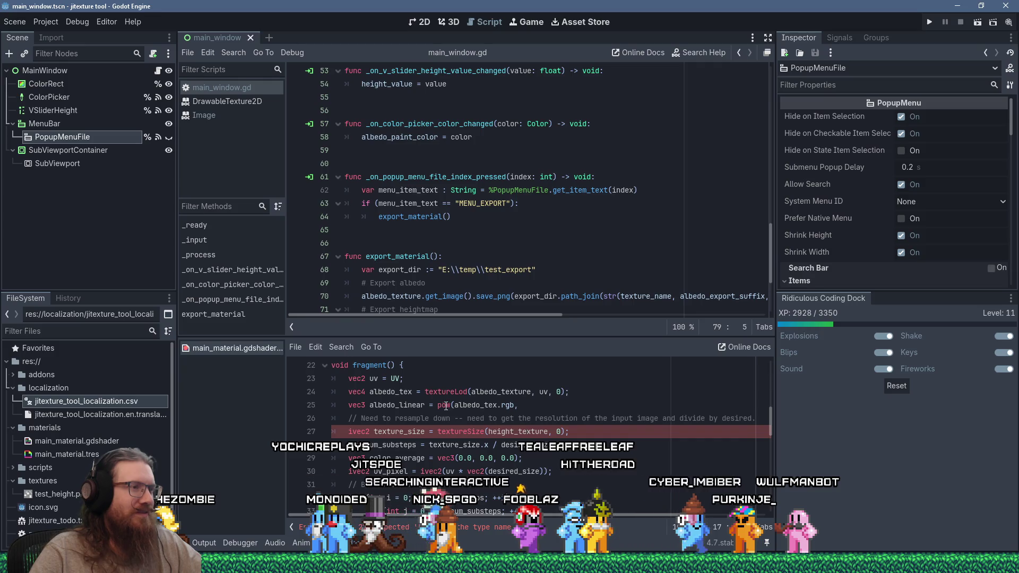
{"action": "left_click", "coordinate": [439, 405]}
{"action": "key", "text": "Delete"}
{"action": "key", "text": "Delete"}
{"action": "key", "text": "Delete"}
{"action": "key", "text": "End"}
{"action": "key", "text": "BackSpace"}
{"action": "key", "text": "BackSpace"}
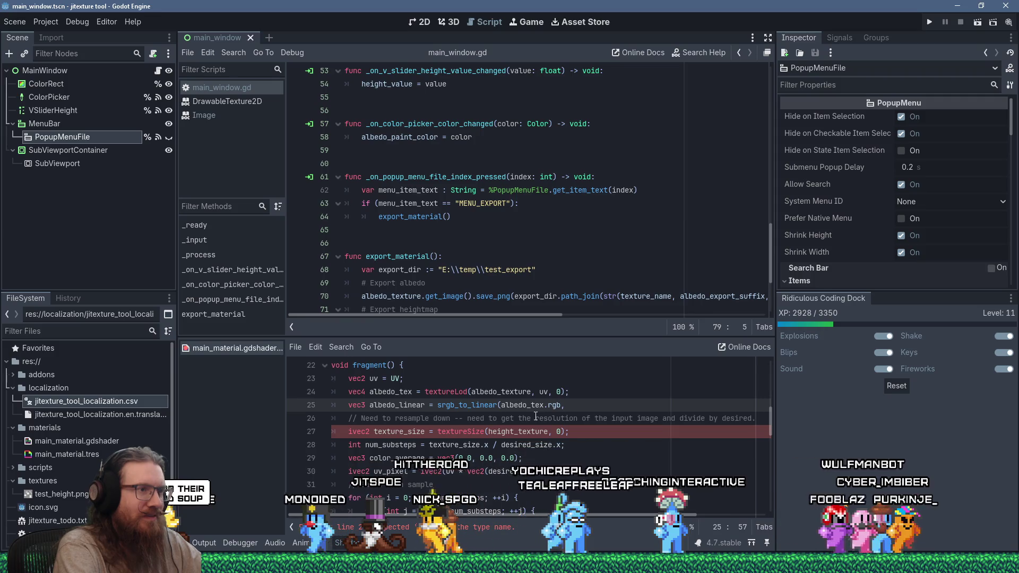
{"action": "type", "text": ");"}
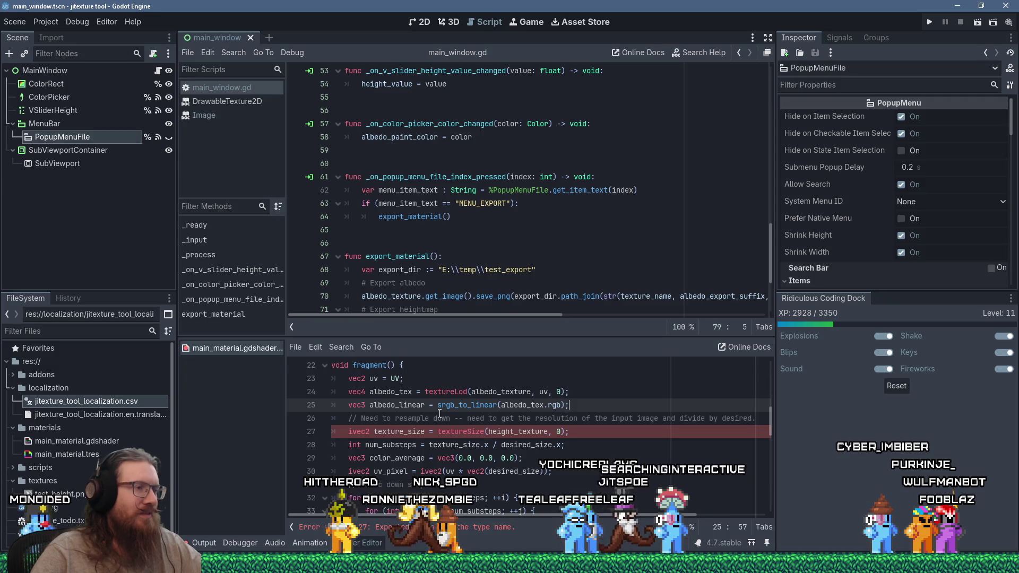
{"action": "scroll", "coordinate": [439, 413], "scroll_direction": "up", "scroll_amount": 3}
{"action": "scroll", "coordinate": [439, 413], "scroll_direction": "down", "scroll_amount": 1}
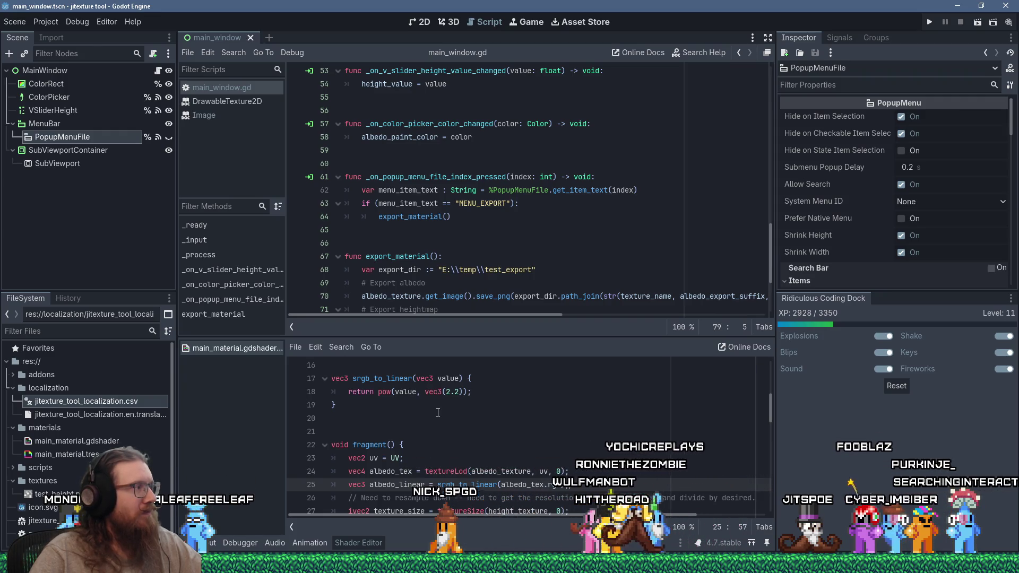
Add COLOR.rgb = linear_to_srgb(COLOR.rgb); below the vec3(0.5, 0.5, 0.5) grey override, leaving that override uncommented.
{"action": "scroll", "coordinate": [437, 413], "scroll_direction": "down", "scroll_amount": 2}
{"action": "scroll", "coordinate": [438, 412], "scroll_direction": "down", "scroll_amount": 11}
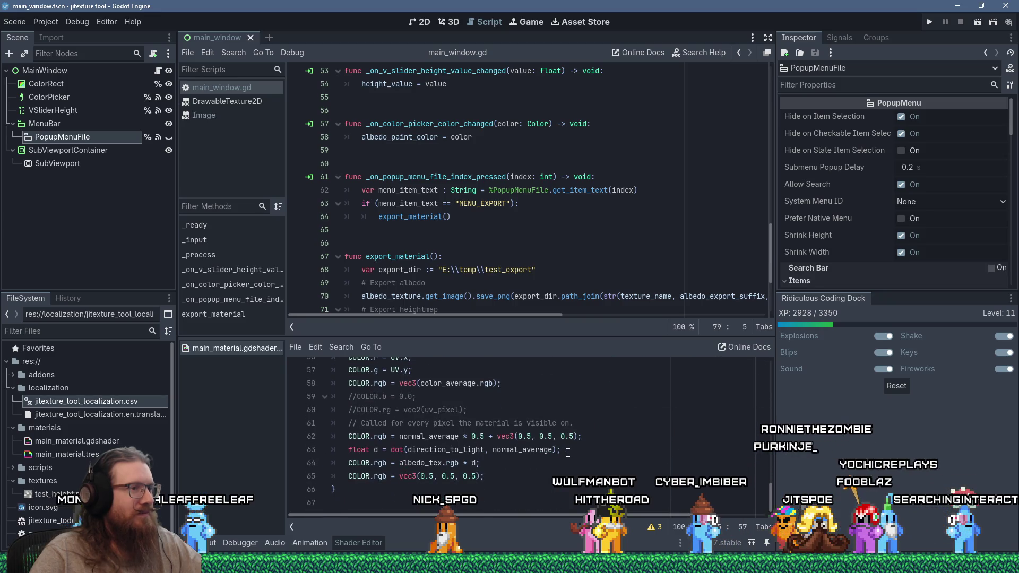
{"action": "left_click", "coordinate": [573, 449]}
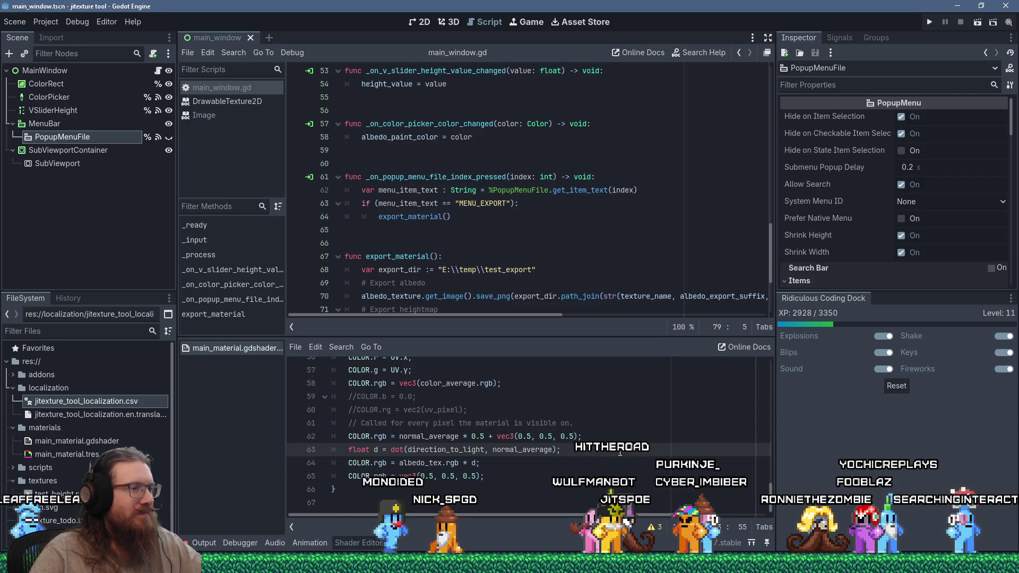
{"action": "left_click_drag", "start_coordinate": [374, 436], "coordinate": [588, 435]}
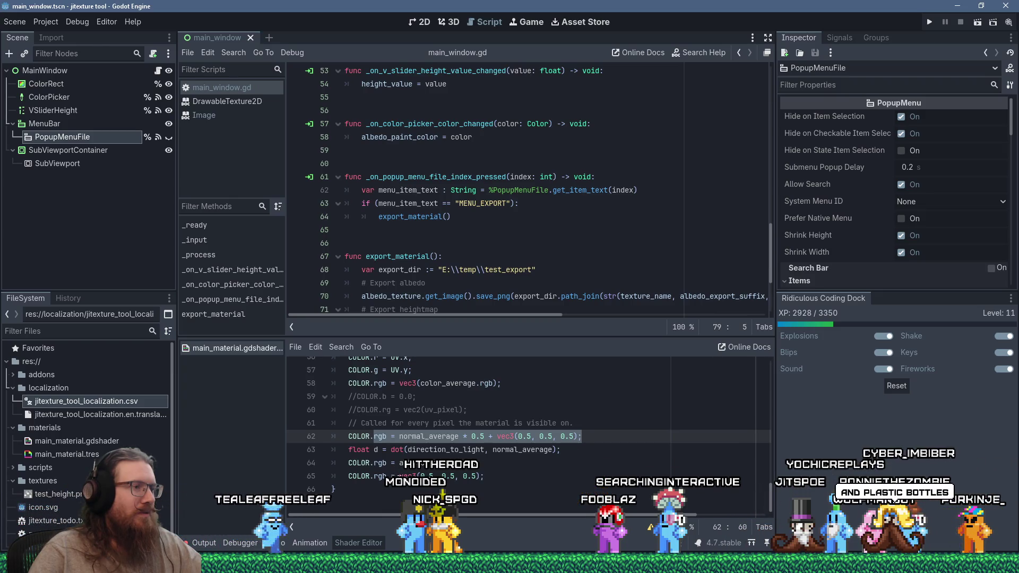
{"action": "key", "text": "Down"}
{"action": "key", "text": "Down"}
{"action": "key", "text": "Down"}
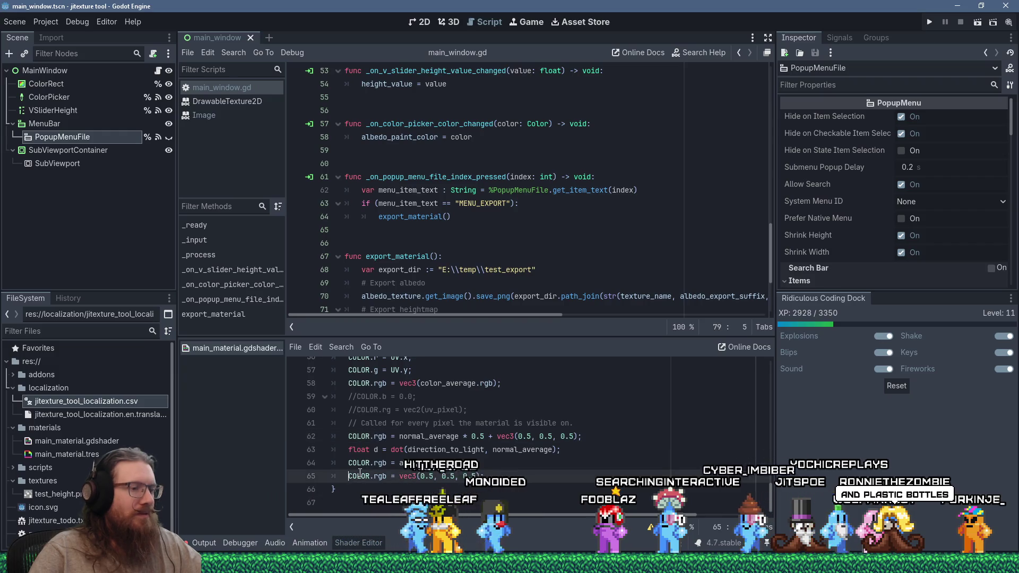
{"action": "key", "text": "ctrl+k"}
{"action": "key", "text": "Return"}
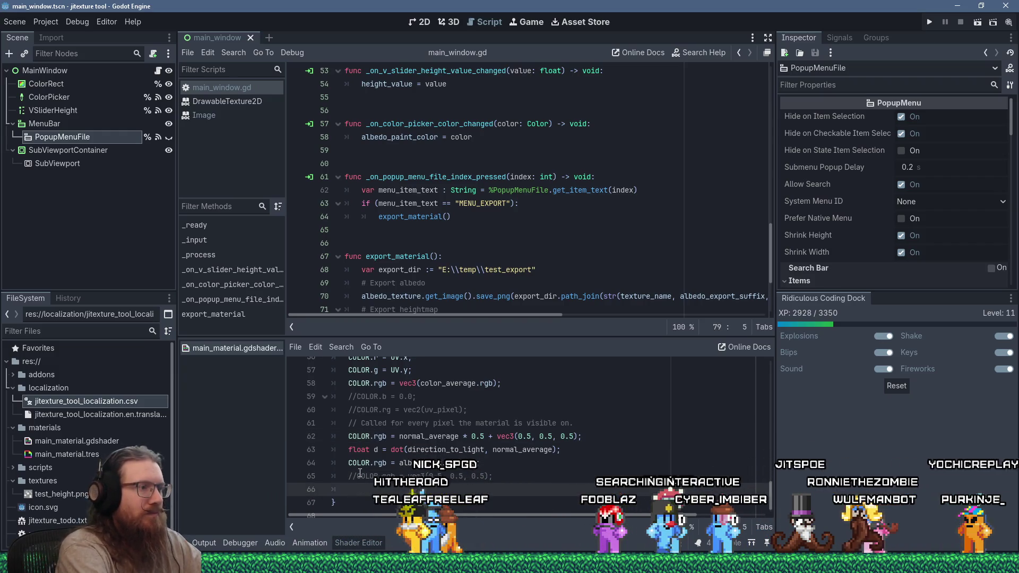
{"action": "type", "text": "COLOR.rgb"}
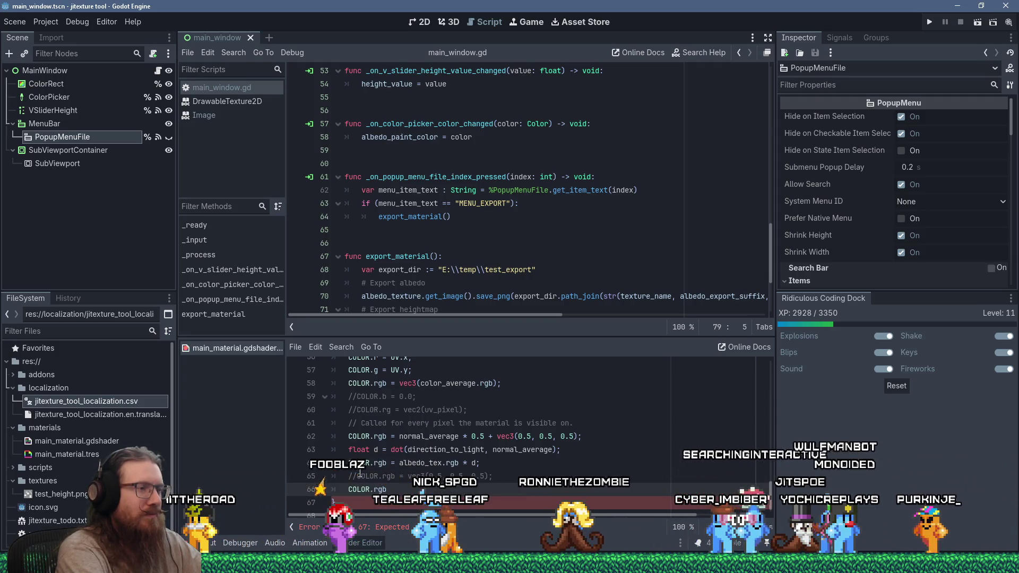
{"action": "type", "text": " = l"}
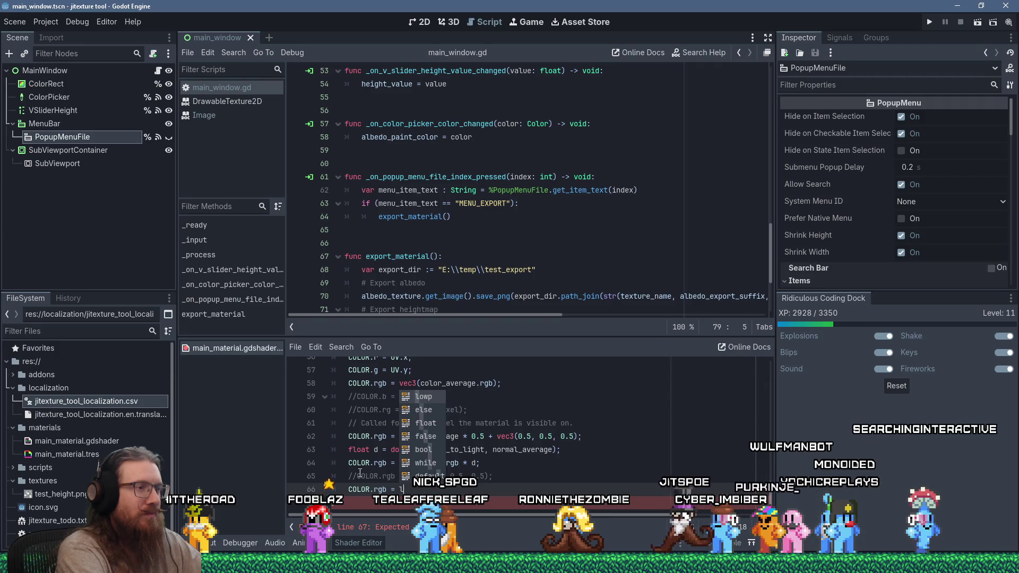
{"action": "type", "text": "inear_to_srgb("}
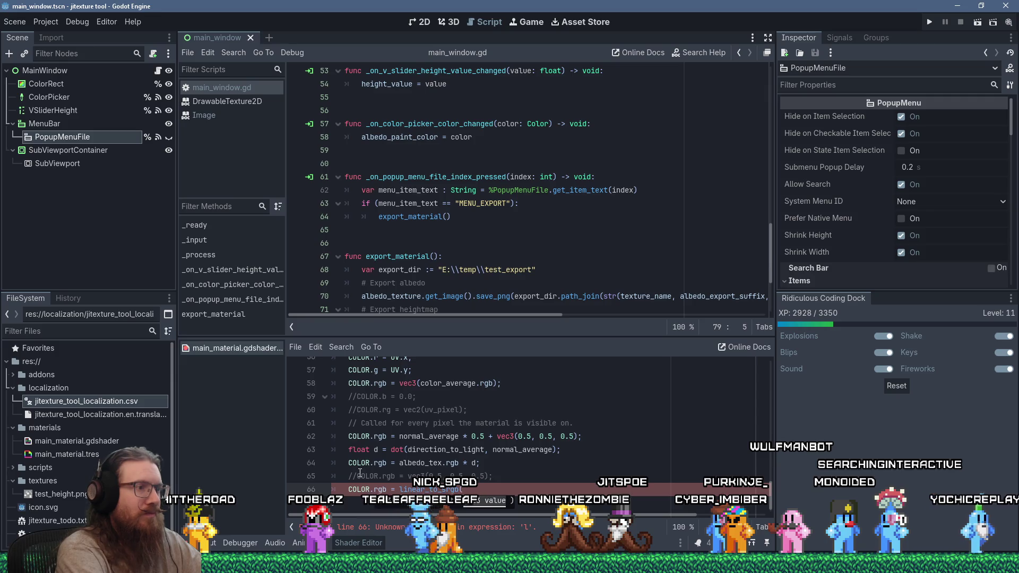
{"action": "type", "text": "COLOR.rgb);"}
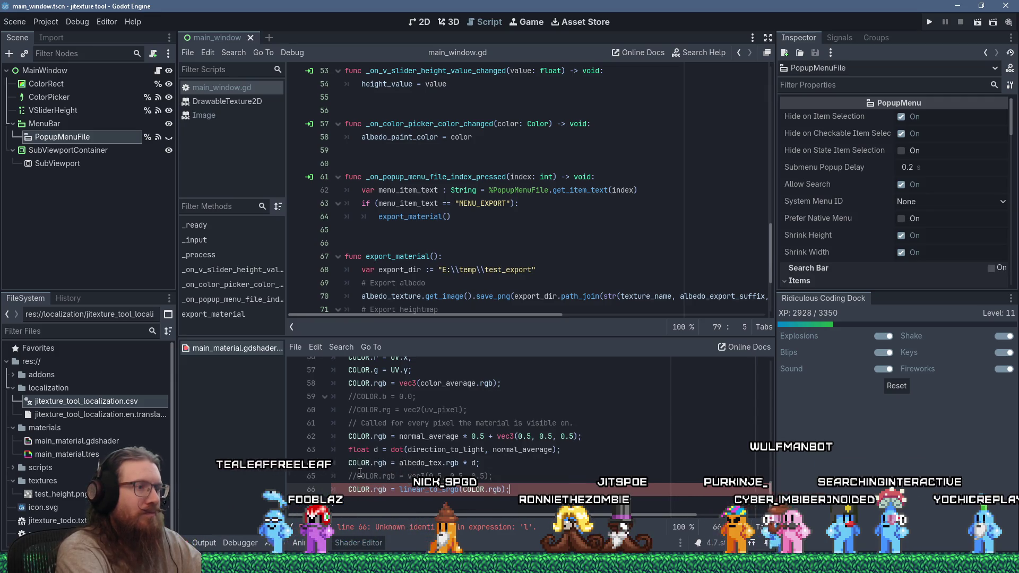
{"action": "key", "text": "Up"}
{"action": "key", "text": "Home"}
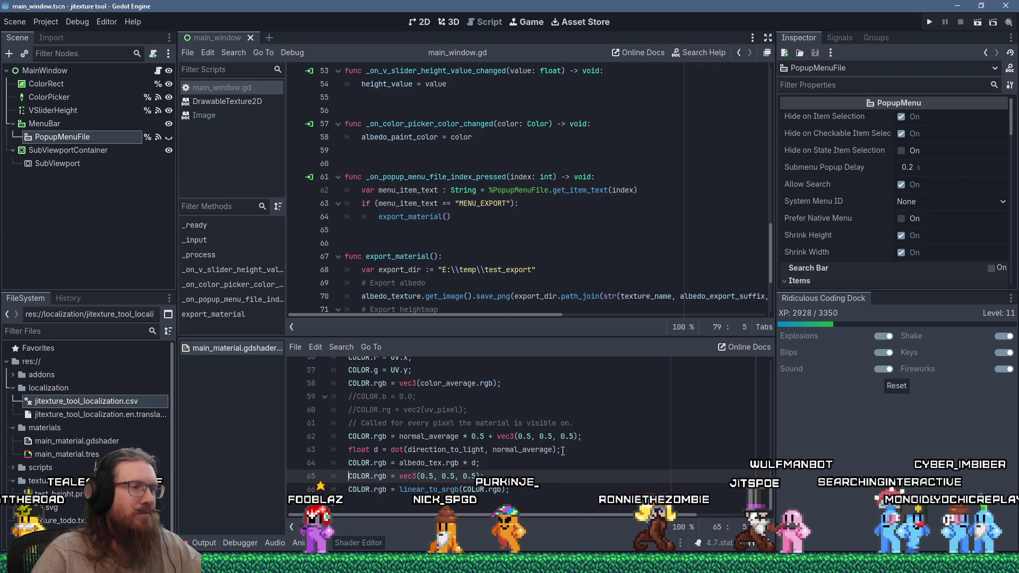
Run the jitexture tool, sample its canvas as 186 grey (bababa), then close it.
{"action": "left_click", "coordinate": [929, 24]}
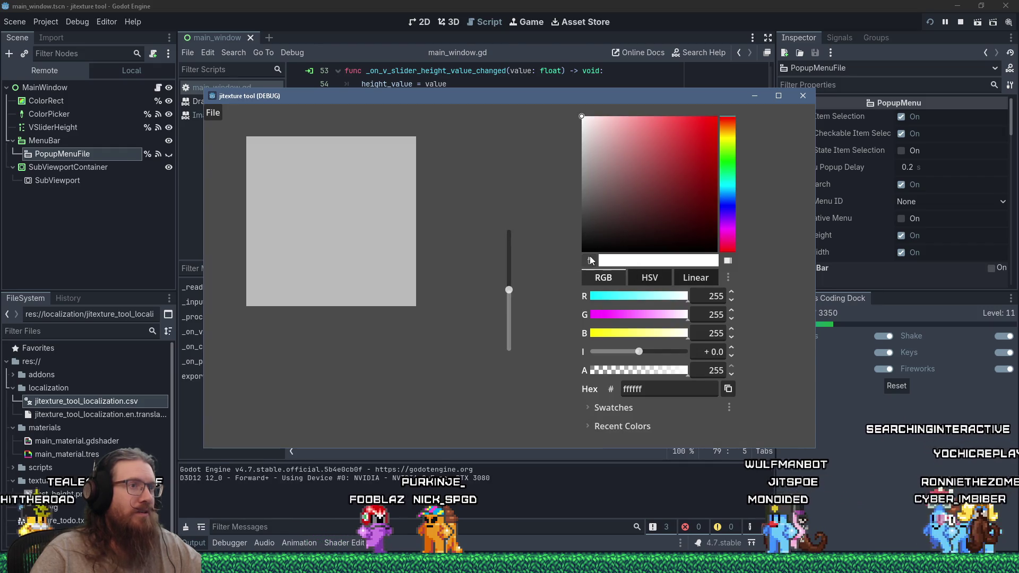
{"action": "left_click", "coordinate": [344, 218]}
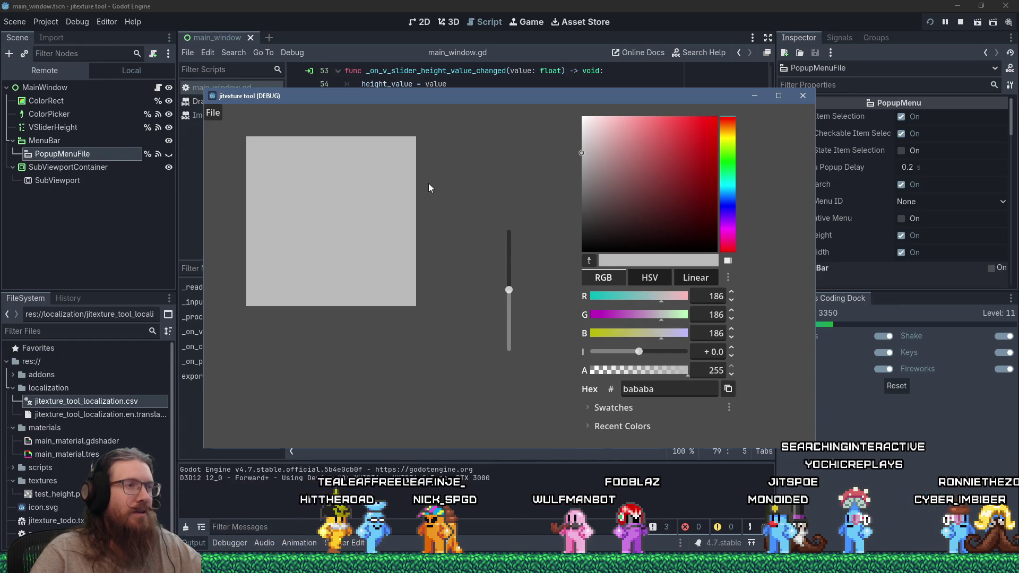
{"action": "left_click", "coordinate": [803, 97]}
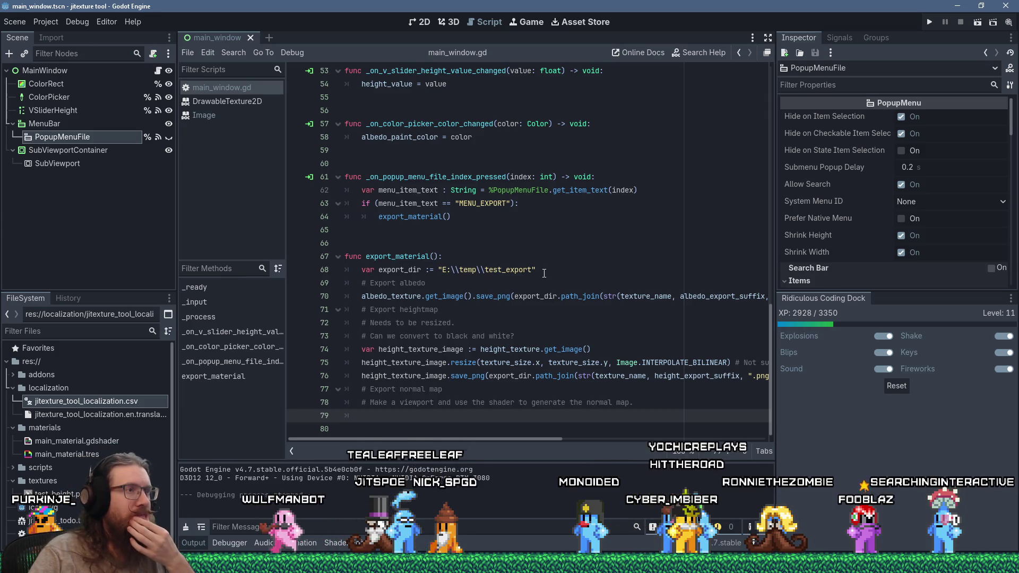
Comment out line 65's grey COLOR.rgb override in main_material.gdshader, relaunch the tool, and pick red.
{"action": "scroll", "coordinate": [525, 257], "scroll_direction": "up", "scroll_amount": 6}
{"action": "scroll", "coordinate": [543, 274], "scroll_direction": "down", "scroll_amount": 6}
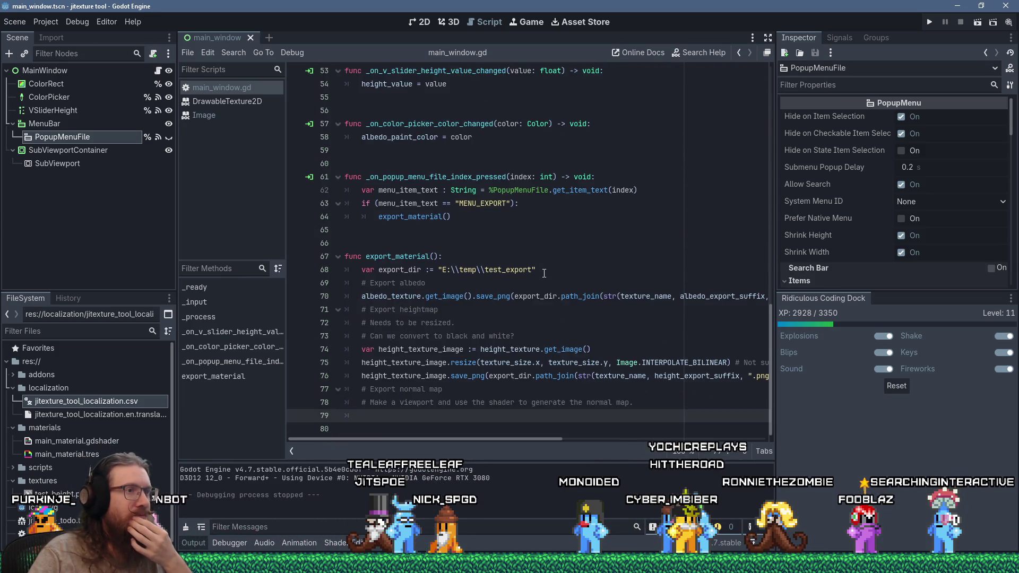
{"action": "mouse_move", "coordinate": [529, 441]}
{"action": "left_mouse_down"}
{"action": "mouse_move", "coordinate": [734, 432]}
{"action": "mouse_move", "coordinate": [467, 420]}
{"action": "left_mouse_up"}
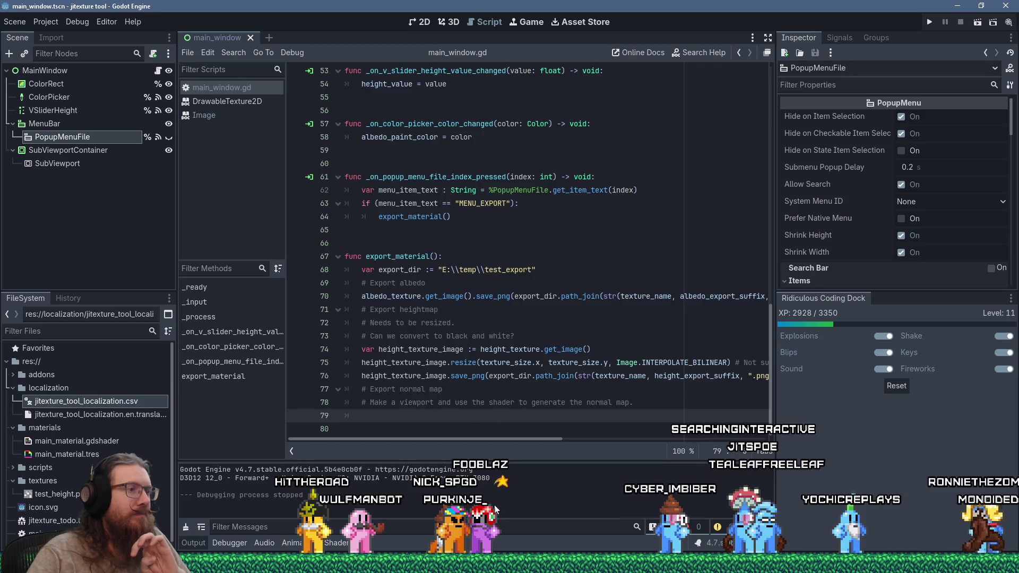
{"action": "left_click", "coordinate": [337, 542]}
{"action": "scroll", "coordinate": [450, 457], "scroll_direction": "down", "scroll_amount": 2}
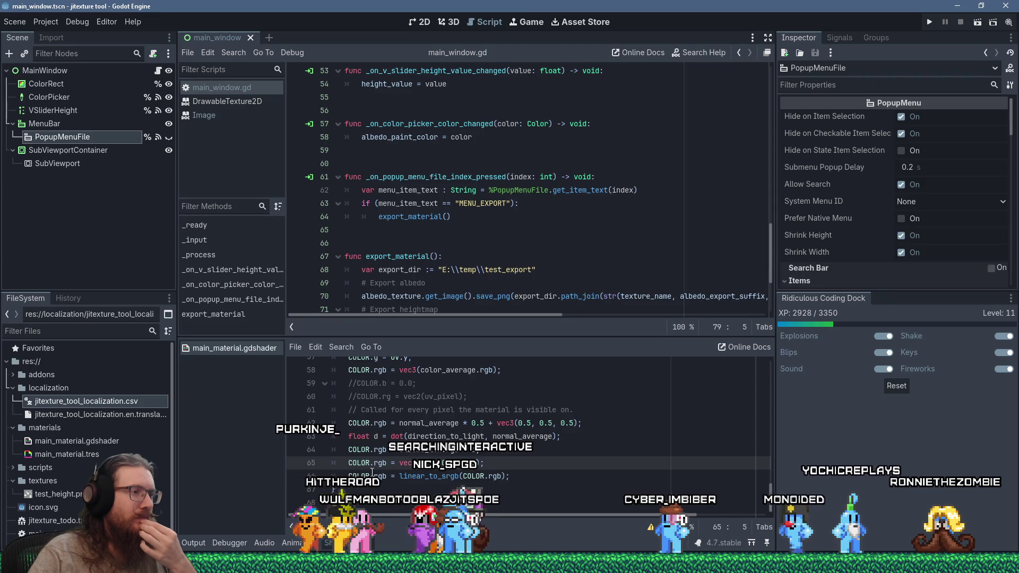
{"action": "type", "text": "//"}
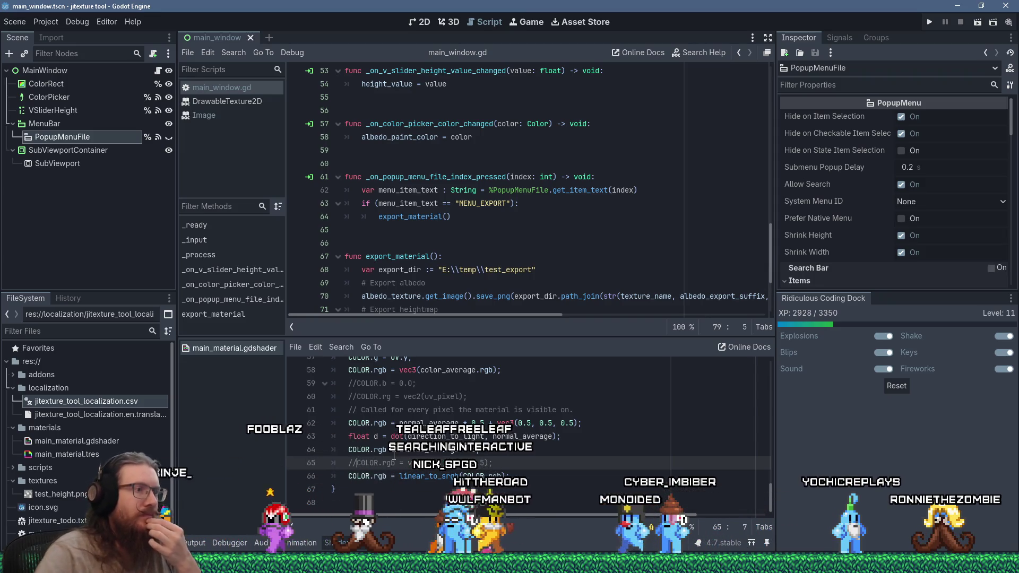
{"action": "key", "text": "F5"}
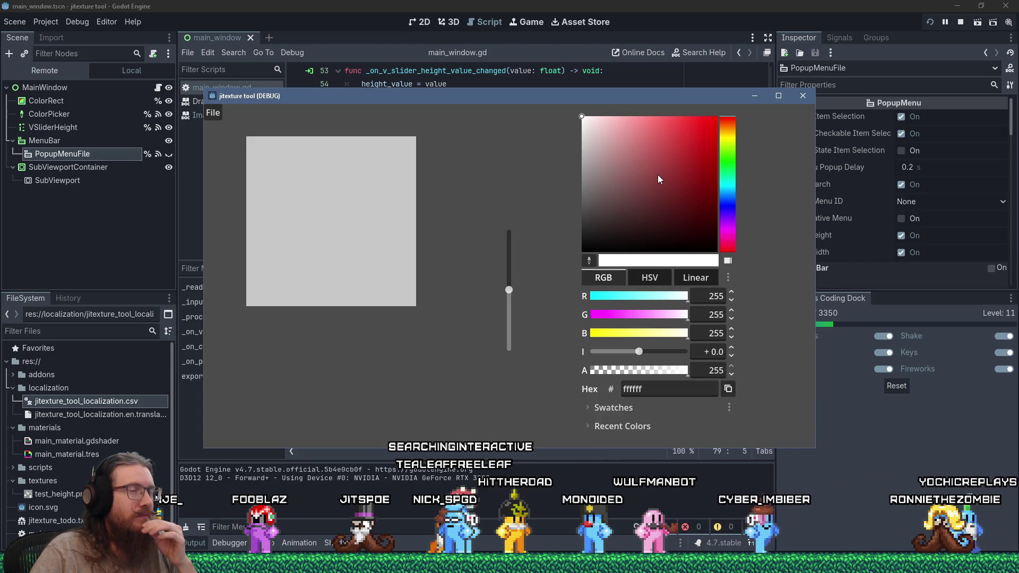
{"action": "left_click", "coordinate": [658, 174]}
Paint a dark red stroke, cover it with white, and drop the paint height to its minimum.
{"action": "left_click", "coordinate": [717, 164]}
{"action": "mouse_move", "coordinate": [299, 210]}
{"action": "left_mouse_down"}
{"action": "mouse_move", "coordinate": [352, 225]}
{"action": "mouse_move", "coordinate": [334, 265]}
{"action": "left_mouse_up"}
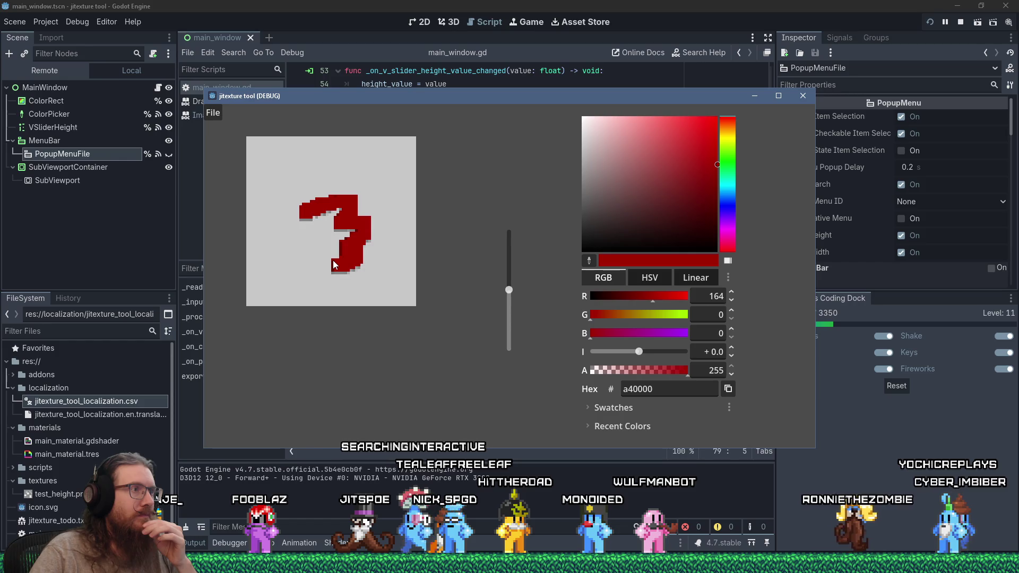
{"action": "left_click", "coordinate": [581, 116]}
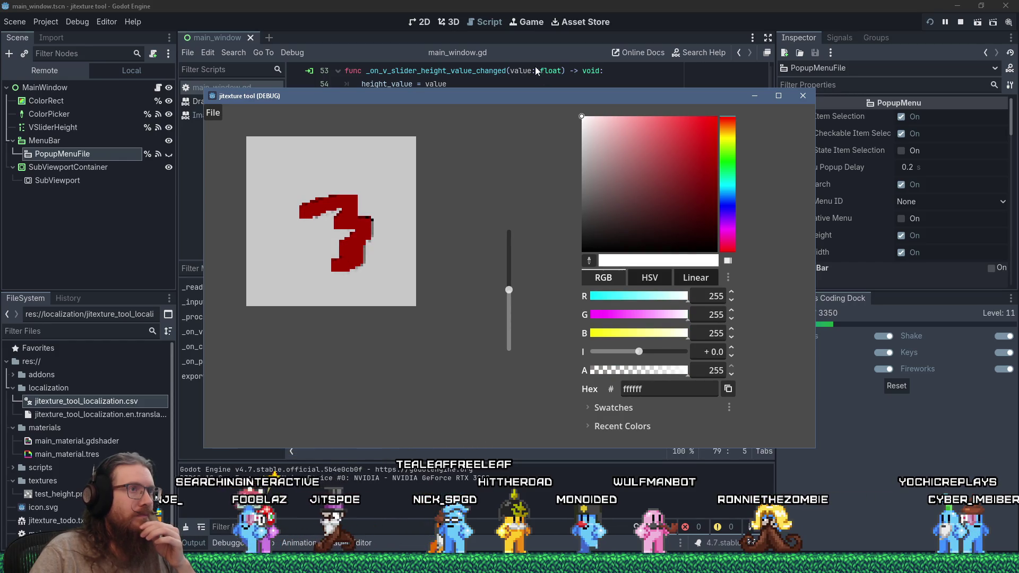
{"action": "left_click_drag", "start_coordinate": [311, 189], "coordinate": [370, 262]}
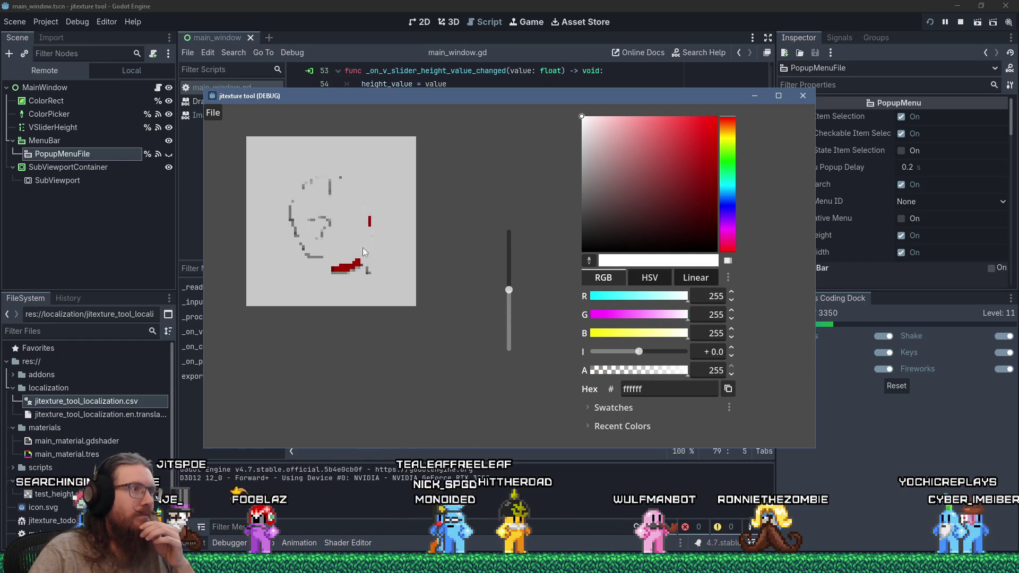
{"action": "mouse_move", "coordinate": [333, 211]}
{"action": "left_mouse_down"}
{"action": "mouse_move", "coordinate": [345, 250]}
{"action": "mouse_move", "coordinate": [406, 252]}
{"action": "mouse_move", "coordinate": [367, 223]}
{"action": "mouse_move", "coordinate": [339, 243]}
{"action": "left_mouse_up"}
{"action": "left_click_drag", "start_coordinate": [501, 298], "coordinate": [504, 350]}
{"action": "mouse_move", "coordinate": [371, 265]}
{"action": "left_mouse_down"}
{"action": "mouse_move", "coordinate": [338, 241]}
{"action": "mouse_move", "coordinate": [410, 192]}
{"action": "mouse_move", "coordinate": [342, 206]}
{"action": "mouse_move", "coordinate": [281, 180]}
{"action": "mouse_move", "coordinate": [399, 212]}
{"action": "mouse_move", "coordinate": [413, 190]}
{"action": "left_mouse_up"}
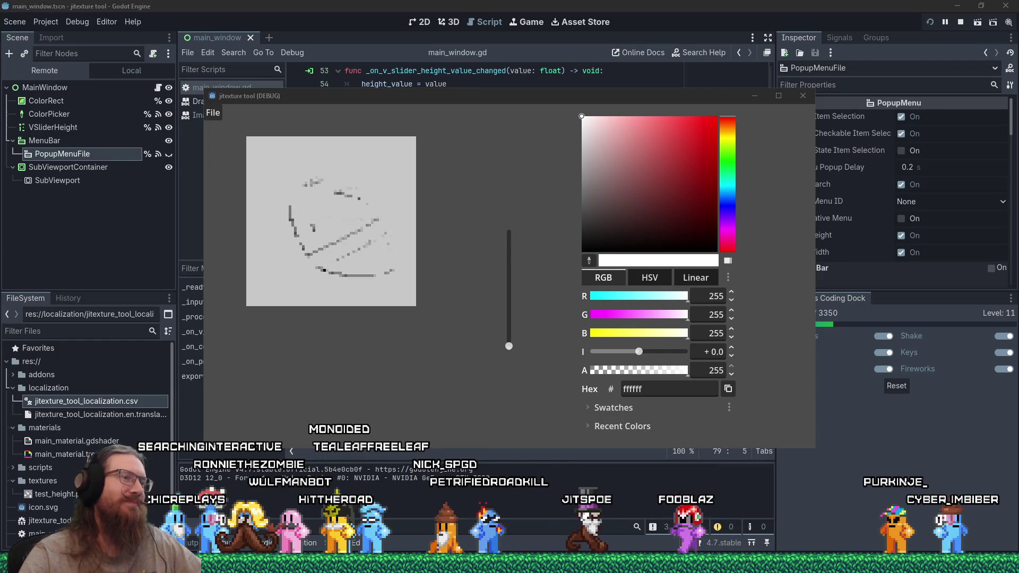
Sample a light grey from the canvas, then paint a large dark red blob on the upper canvas.
{"action": "left_click", "coordinate": [592, 426]}
{"action": "left_click", "coordinate": [588, 408]}
{"action": "left_click", "coordinate": [588, 410]}
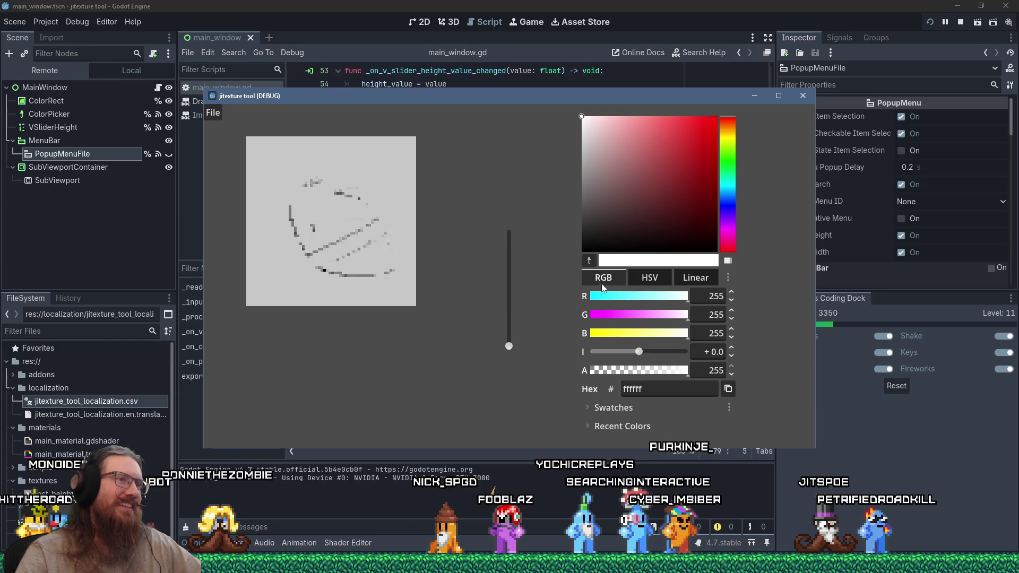
{"action": "left_click", "coordinate": [589, 262]}
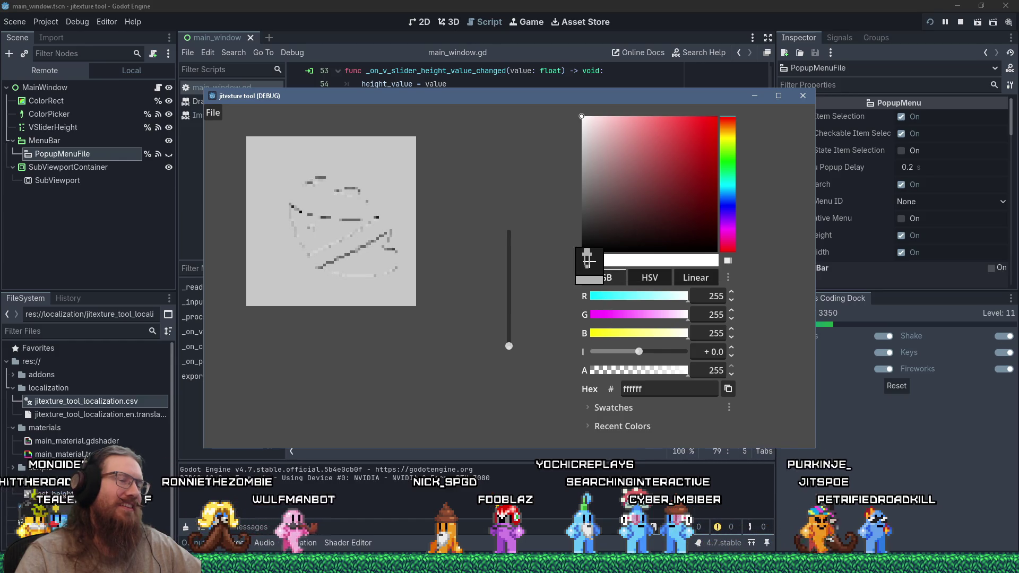
{"action": "left_click", "coordinate": [377, 159]}
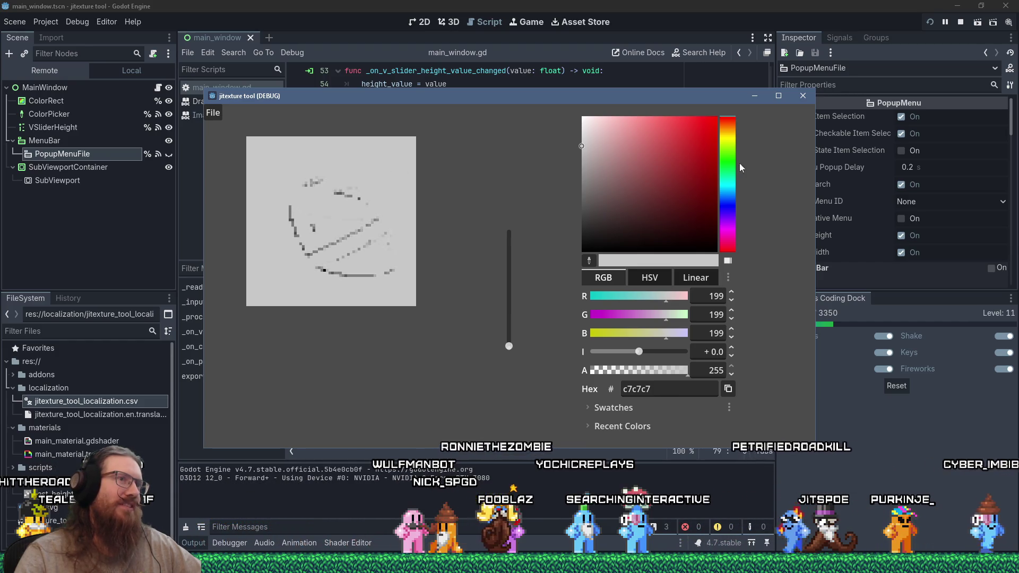
{"action": "left_click", "coordinate": [716, 161]}
{"action": "mouse_move", "coordinate": [410, 187]}
{"action": "left_mouse_down"}
{"action": "mouse_move", "coordinate": [324, 196]}
{"action": "mouse_move", "coordinate": [371, 175]}
{"action": "left_mouse_up"}
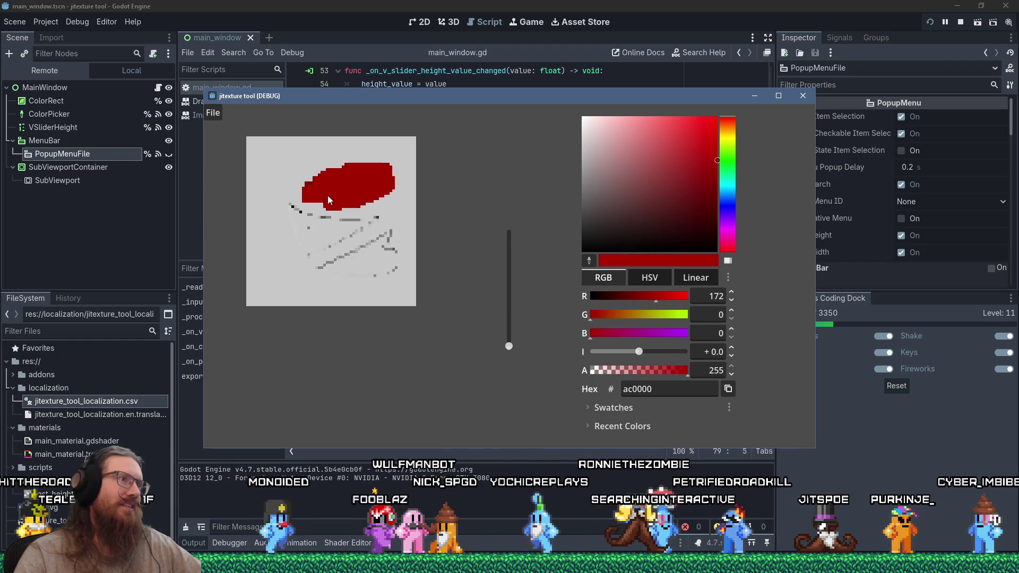
Sample the blob's red and extend it downward and to the lower right.
{"action": "left_click", "coordinate": [589, 262]}
{"action": "left_click", "coordinate": [378, 177]}
{"action": "left_click_drag", "start_coordinate": [352, 189], "coordinate": [379, 205]}
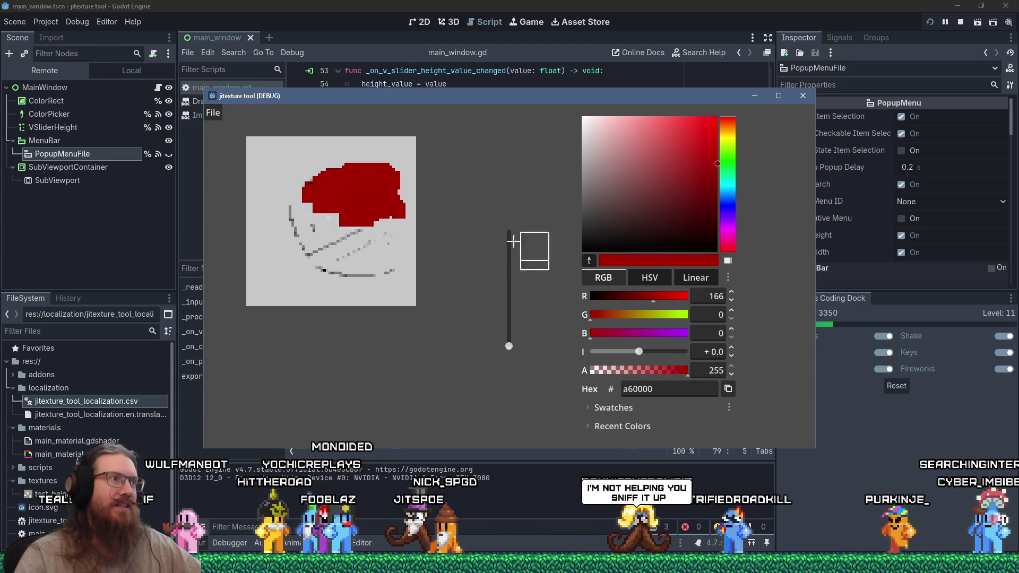
{"action": "left_click", "coordinate": [378, 210]}
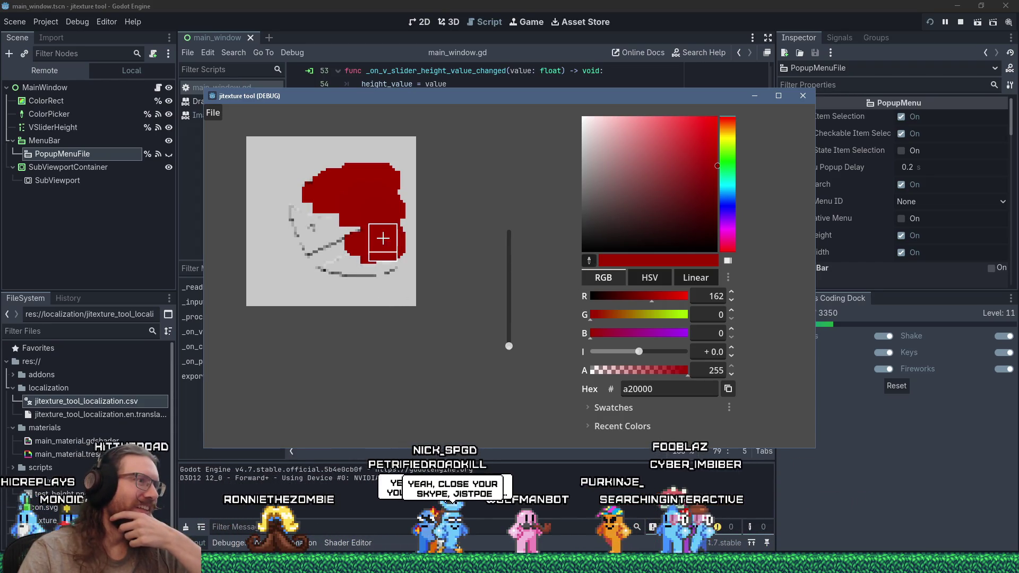
Paint a grey stroke across the lower canvas, extend red along the bottom, then grey over the red.
{"action": "left_click", "coordinate": [370, 269]}
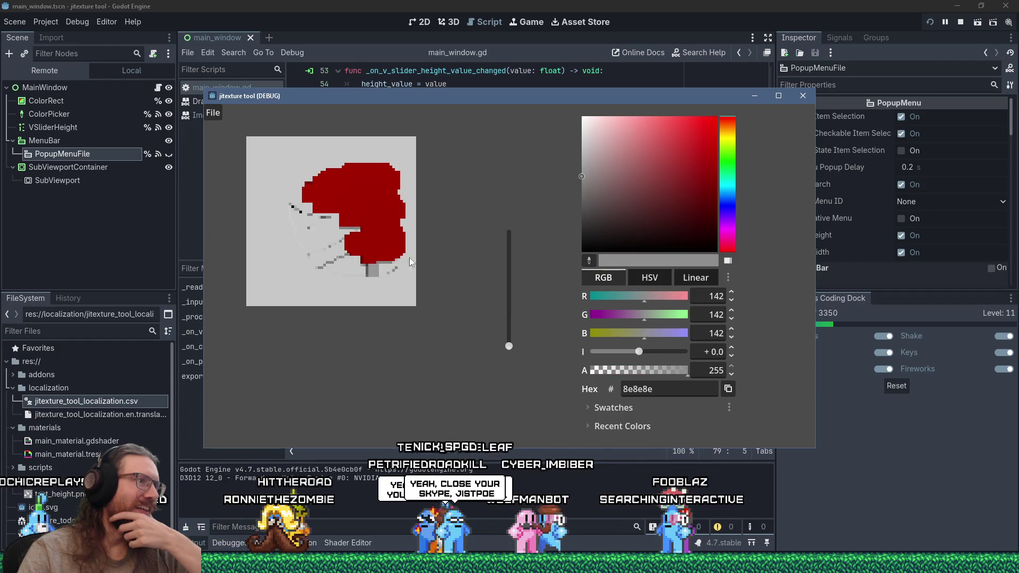
{"action": "left_click_drag", "start_coordinate": [347, 266], "coordinate": [582, 266]}
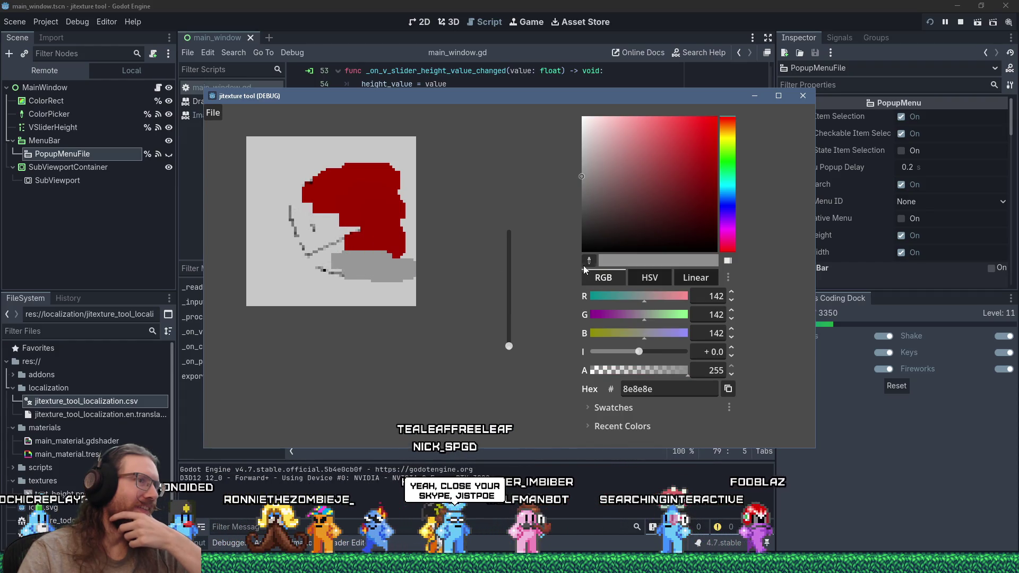
{"action": "left_click", "coordinate": [385, 245]}
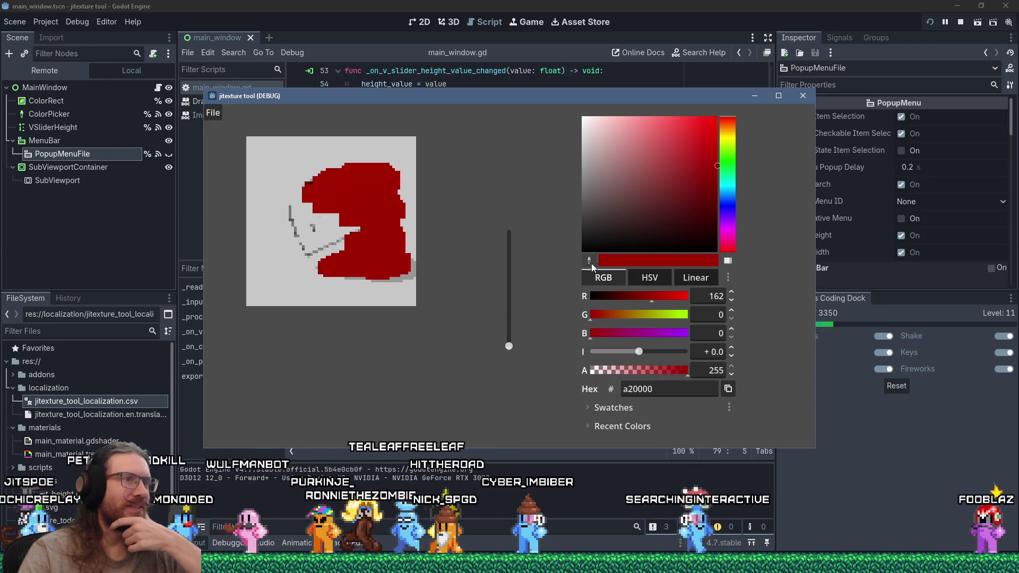
{"action": "mouse_move", "coordinate": [344, 280]}
{"action": "left_mouse_down"}
{"action": "mouse_move", "coordinate": [380, 276]}
{"action": "mouse_move", "coordinate": [298, 265]}
{"action": "left_mouse_up"}
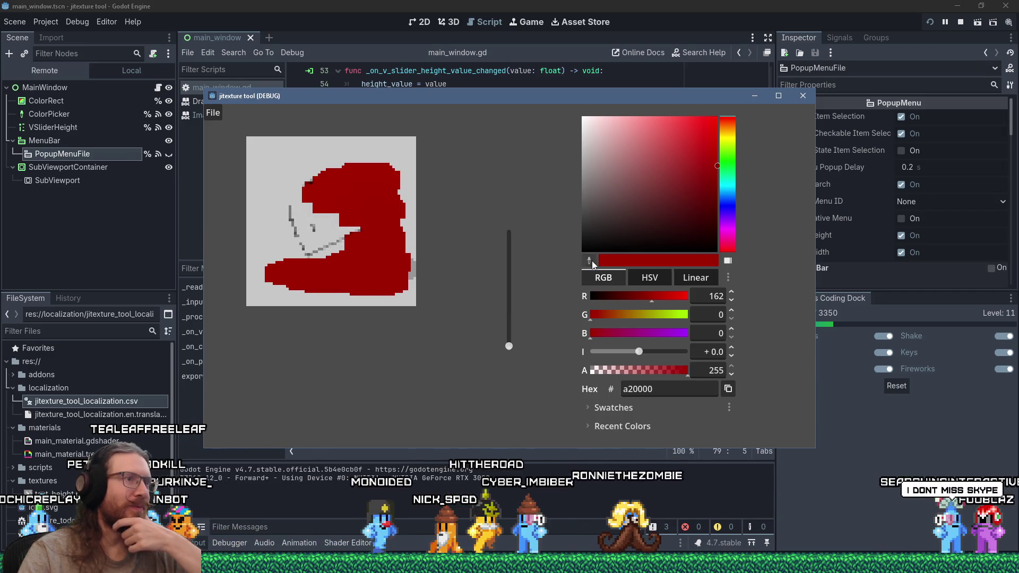
{"action": "left_click", "coordinate": [269, 171]}
{"action": "mouse_move", "coordinate": [273, 200]}
{"action": "left_mouse_down"}
{"action": "mouse_move", "coordinate": [263, 201]}
{"action": "mouse_move", "coordinate": [278, 193]}
{"action": "mouse_move", "coordinate": [338, 206]}
{"action": "mouse_move", "coordinate": [303, 234]}
{"action": "mouse_move", "coordinate": [336, 226]}
{"action": "mouse_move", "coordinate": [377, 235]}
{"action": "left_mouse_up"}
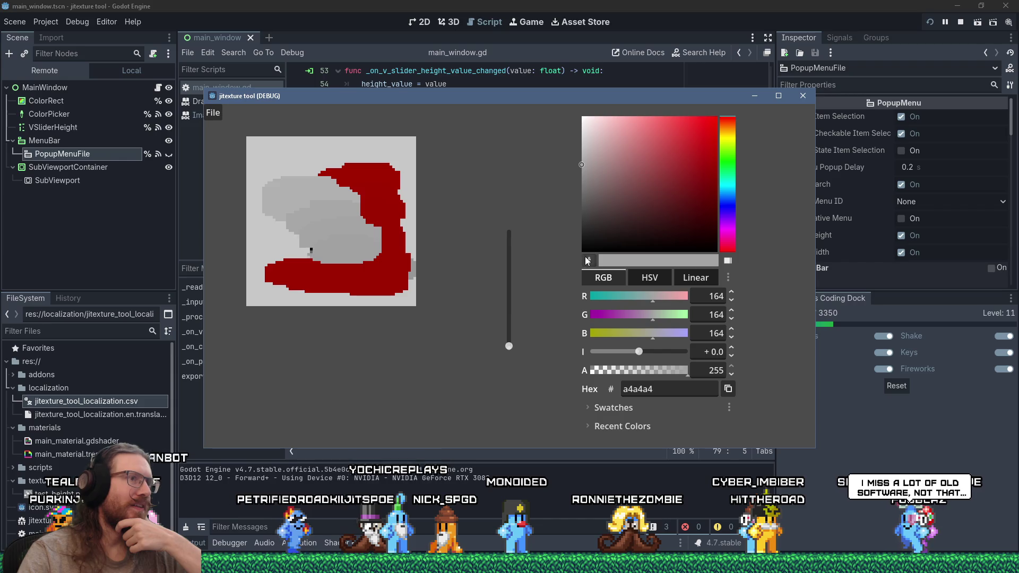
{"action": "mouse_move", "coordinate": [328, 259]}
{"action": "left_mouse_down"}
{"action": "mouse_move", "coordinate": [337, 250]}
{"action": "mouse_move", "coordinate": [352, 259]}
{"action": "left_mouse_up"}
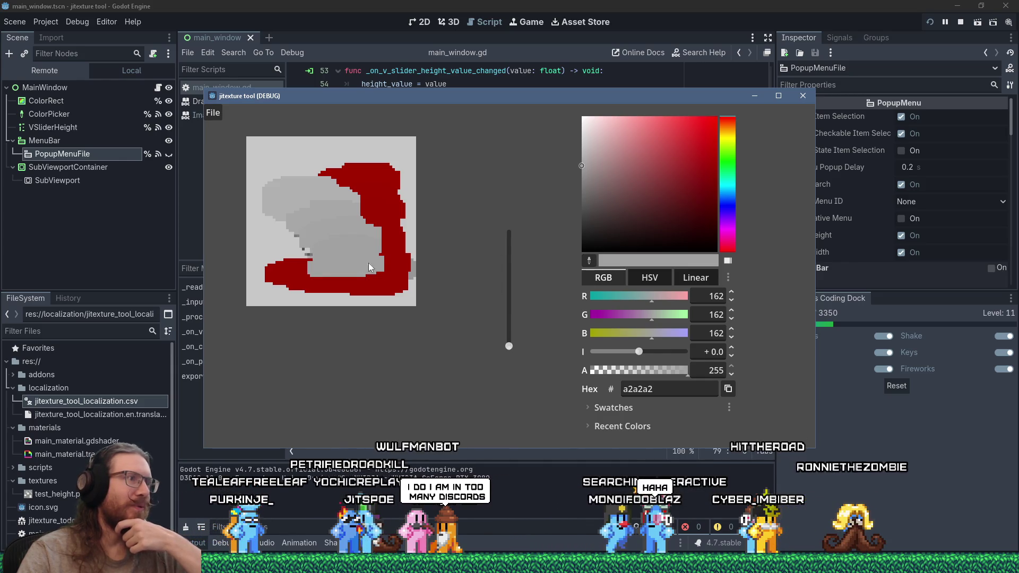
Switch the picker to Linear, grey over the top and right red areas, then choose white ffffff.
{"action": "left_click", "coordinate": [690, 277]}
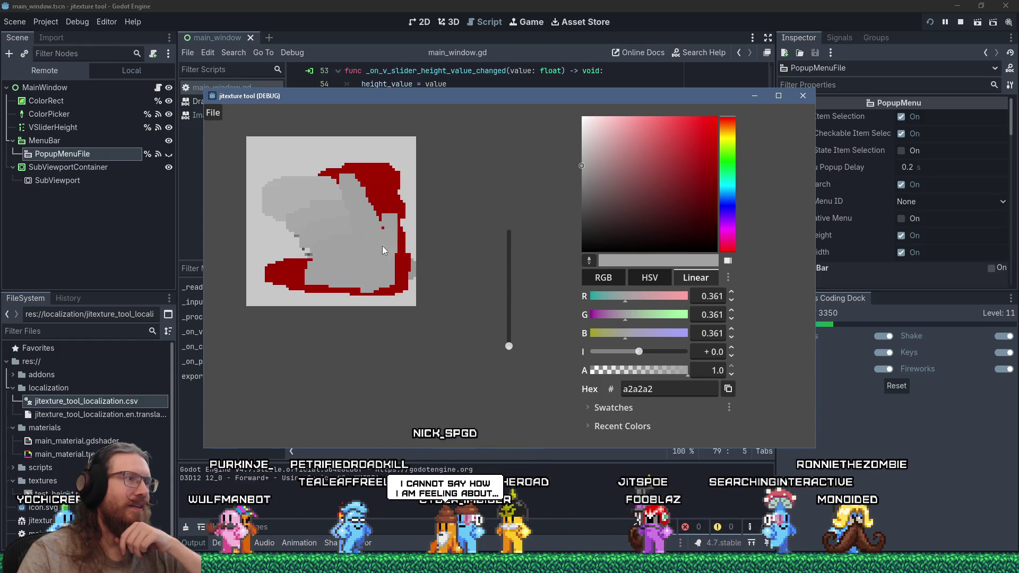
{"action": "mouse_move", "coordinate": [336, 173]}
{"action": "left_mouse_down"}
{"action": "mouse_move", "coordinate": [368, 161]}
{"action": "mouse_move", "coordinate": [375, 214]}
{"action": "mouse_move", "coordinate": [395, 250]}
{"action": "mouse_move", "coordinate": [372, 272]}
{"action": "mouse_move", "coordinate": [281, 266]}
{"action": "mouse_move", "coordinate": [275, 244]}
{"action": "mouse_move", "coordinate": [290, 231]}
{"action": "mouse_move", "coordinate": [306, 260]}
{"action": "left_mouse_up"}
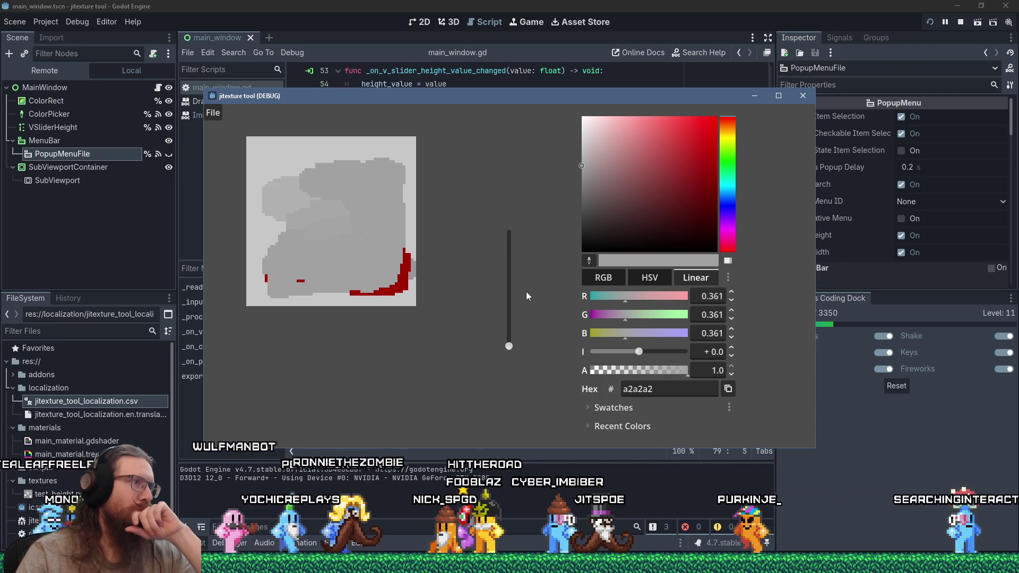
{"action": "left_click_drag", "start_coordinate": [641, 168], "coordinate": [575, 111]}
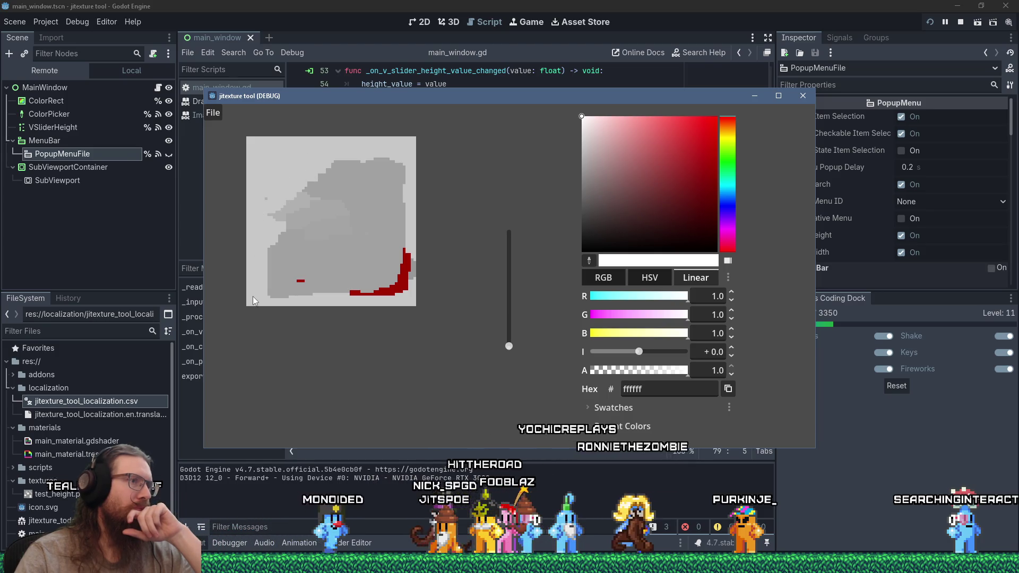
Paint a darker grey diagonal band and blend around it with canvas-sampled greys, ending on 9f9f9f.
{"action": "left_click_drag", "start_coordinate": [621, 211], "coordinate": [557, 204]}
{"action": "mouse_move", "coordinate": [345, 235]}
{"action": "left_mouse_down"}
{"action": "mouse_move", "coordinate": [337, 236]}
{"action": "mouse_move", "coordinate": [345, 233]}
{"action": "left_mouse_up"}
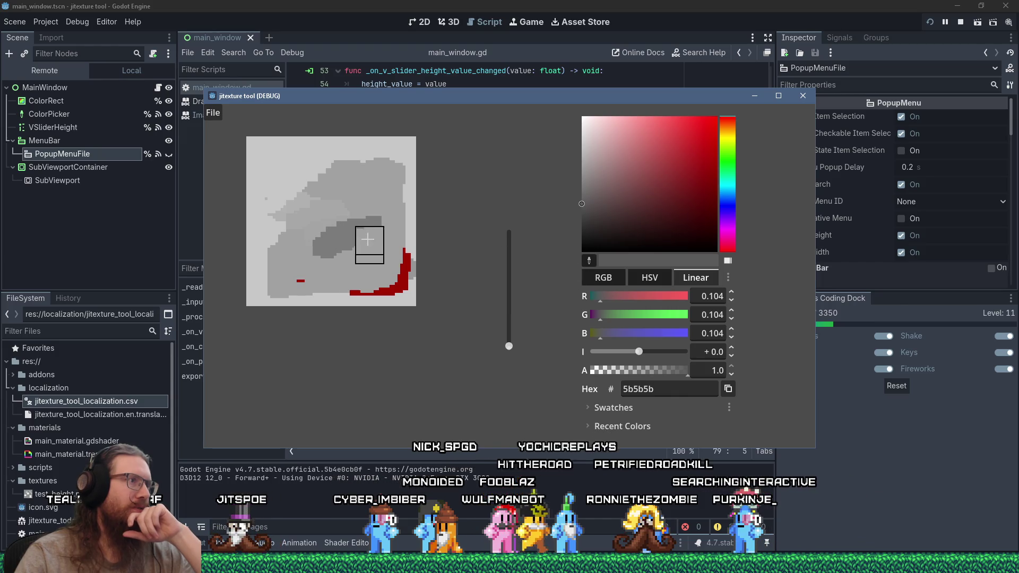
{"action": "right_click", "coordinate": [348, 231]}
{"action": "left_click_drag", "start_coordinate": [352, 237], "coordinate": [327, 254]}
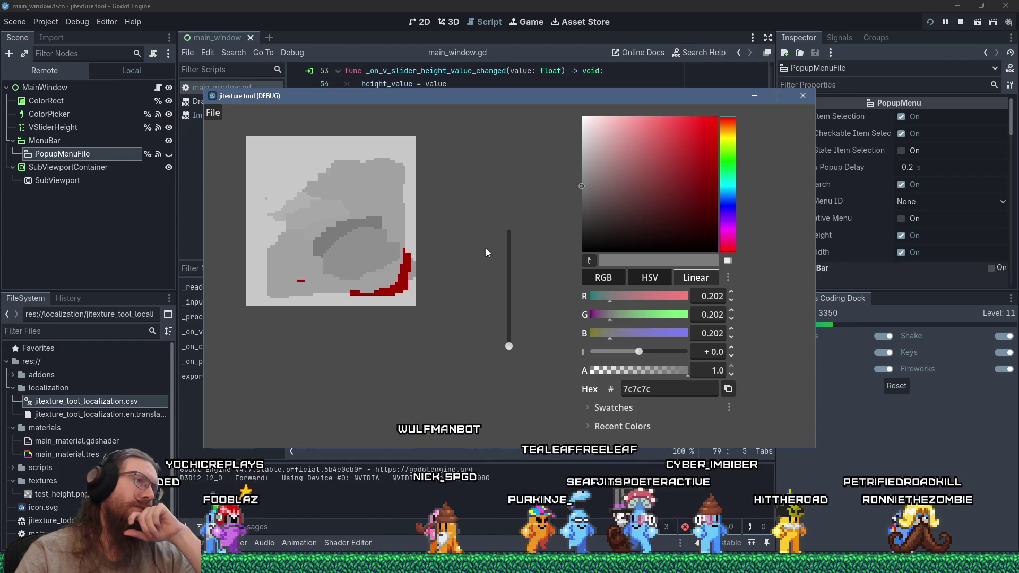
{"action": "right_click", "coordinate": [357, 259]}
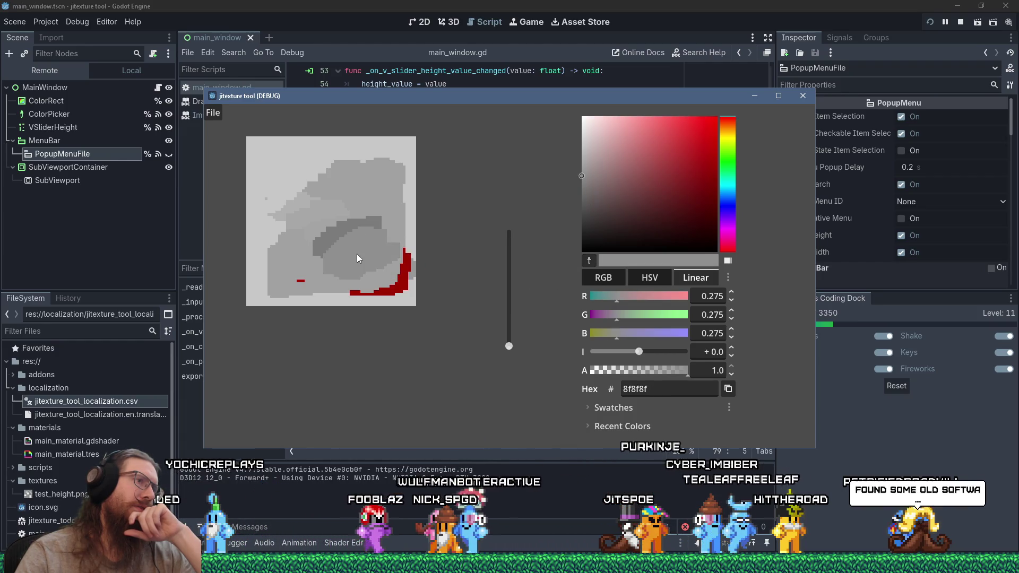
{"action": "mouse_move", "coordinate": [373, 252]}
{"action": "left_mouse_down"}
{"action": "mouse_move", "coordinate": [381, 262]}
{"action": "mouse_move", "coordinate": [376, 245]}
{"action": "left_mouse_up"}
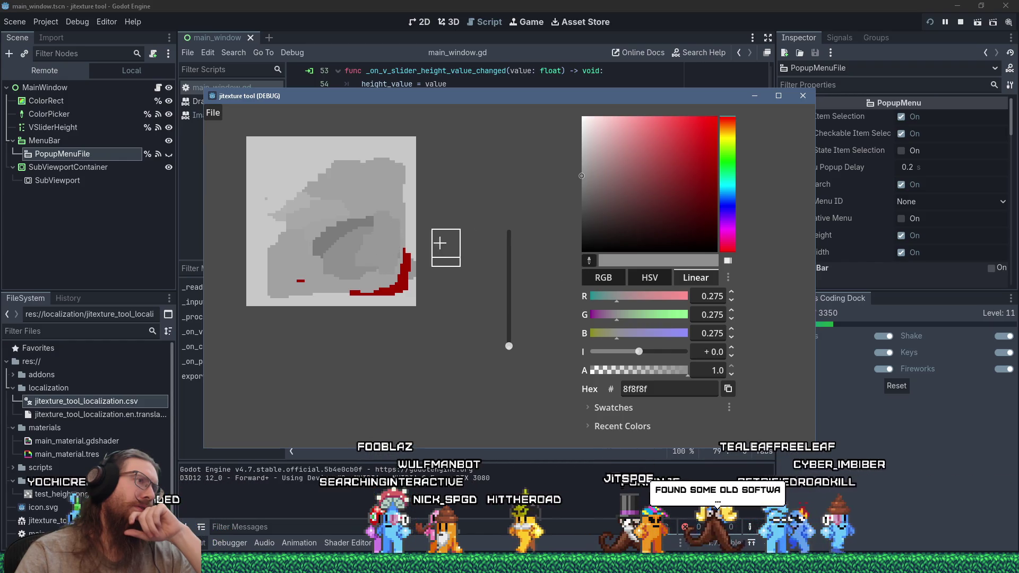
{"action": "right_click", "coordinate": [390, 250]}
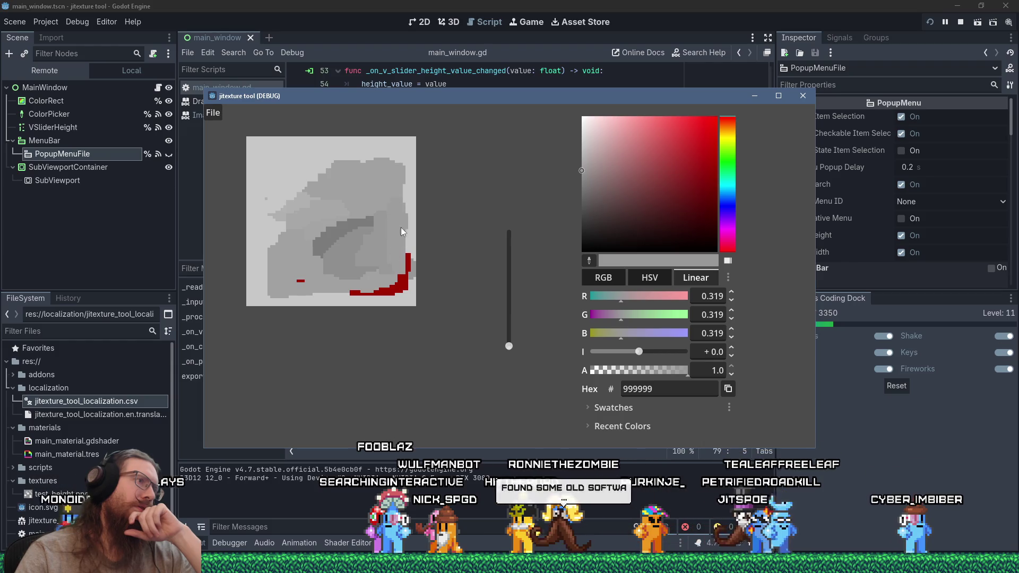
{"action": "mouse_move", "coordinate": [403, 247]}
{"action": "left_mouse_down"}
{"action": "mouse_move", "coordinate": [387, 198]}
{"action": "mouse_move", "coordinate": [400, 192]}
{"action": "left_mouse_up"}
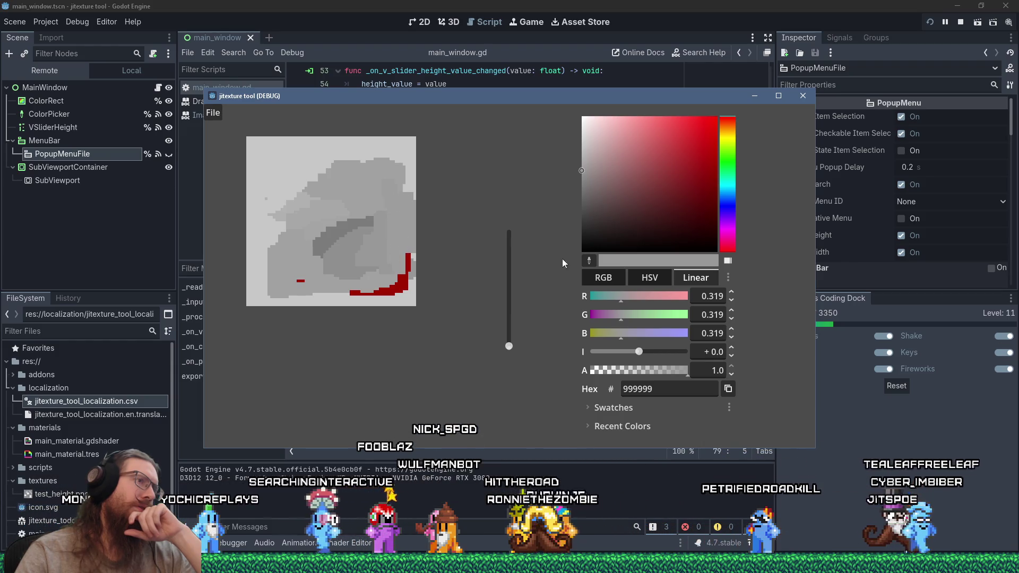
{"action": "left_click", "coordinate": [587, 260]}
{"action": "left_click", "coordinate": [394, 199]}
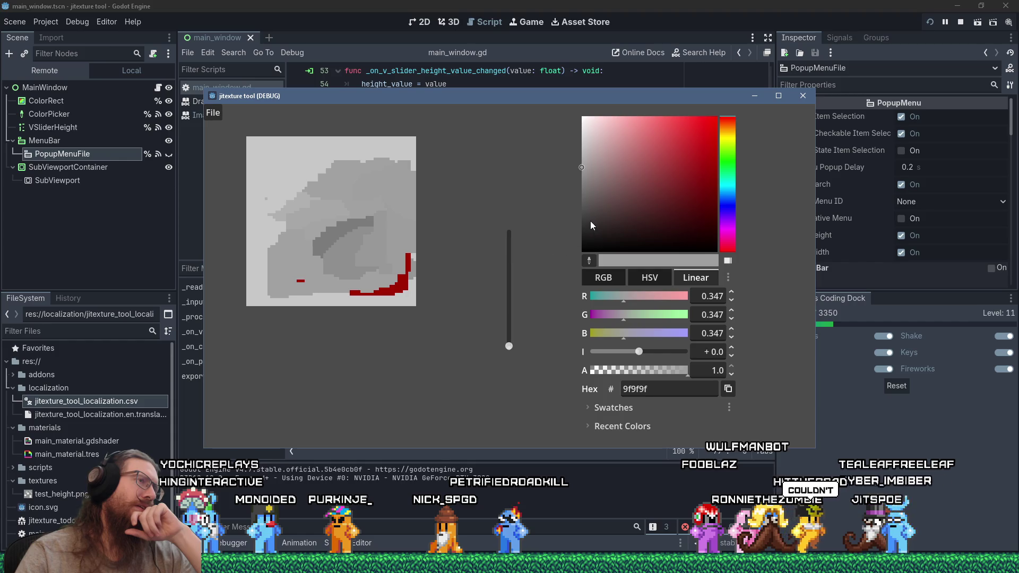
Paint a black shape with a dark-grey stroke inside, sample a canvas grey, then return to main_window.gd.
{"action": "left_click_drag", "start_coordinate": [587, 223], "coordinate": [387, 259]}
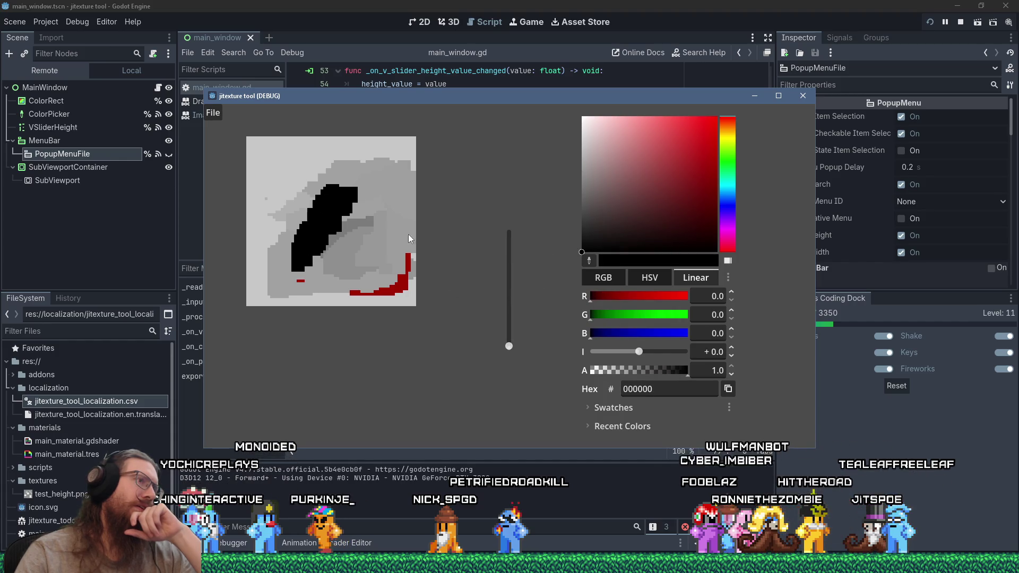
{"action": "mouse_move", "coordinate": [323, 215]}
{"action": "left_mouse_down"}
{"action": "mouse_move", "coordinate": [313, 246]}
{"action": "mouse_move", "coordinate": [325, 246]}
{"action": "left_mouse_up"}
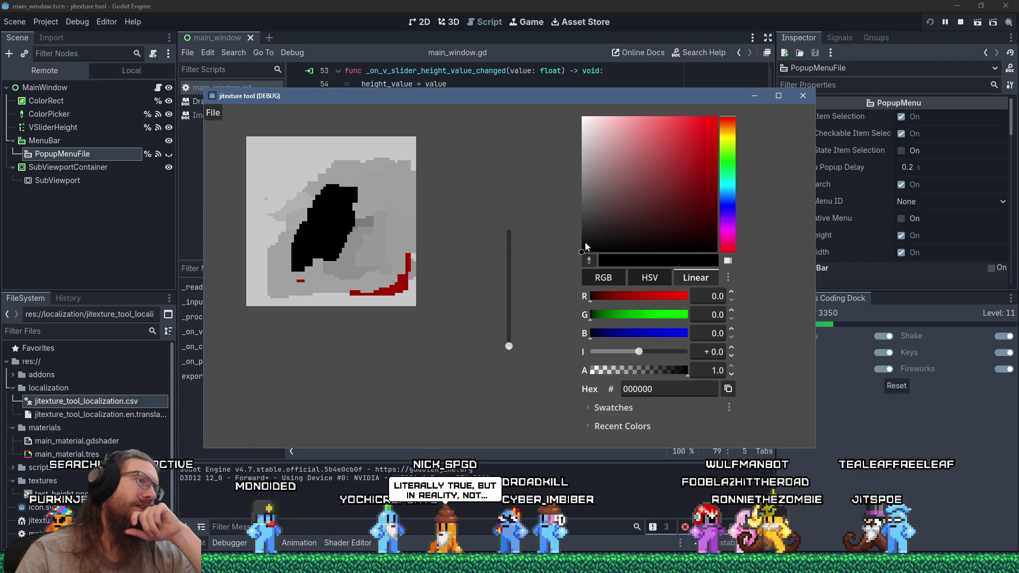
{"action": "left_click", "coordinate": [582, 243]}
{"action": "left_click_drag", "start_coordinate": [347, 223], "coordinate": [332, 260]}
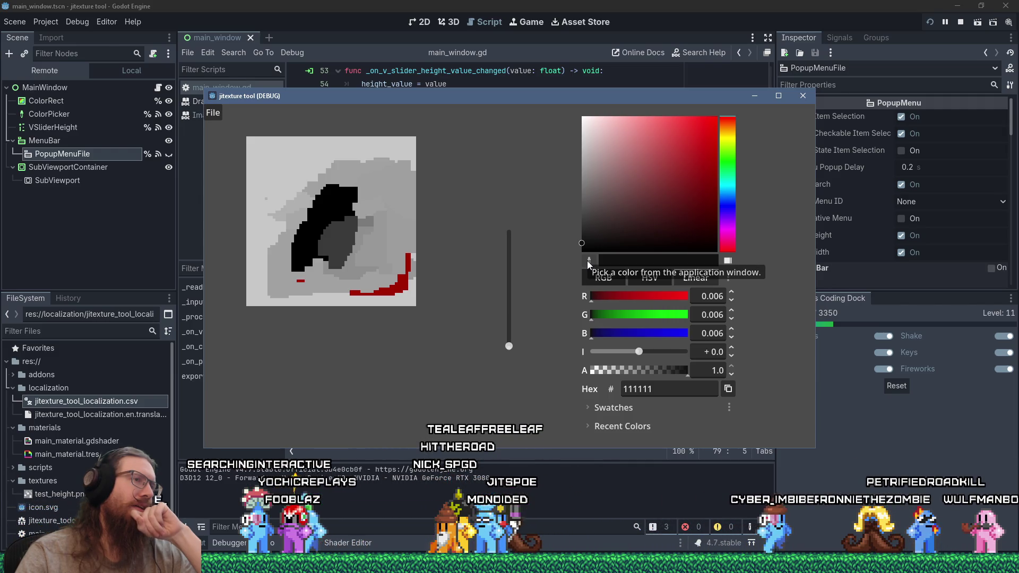
{"action": "left_click", "coordinate": [587, 260]}
{"action": "left_click", "coordinate": [343, 239]}
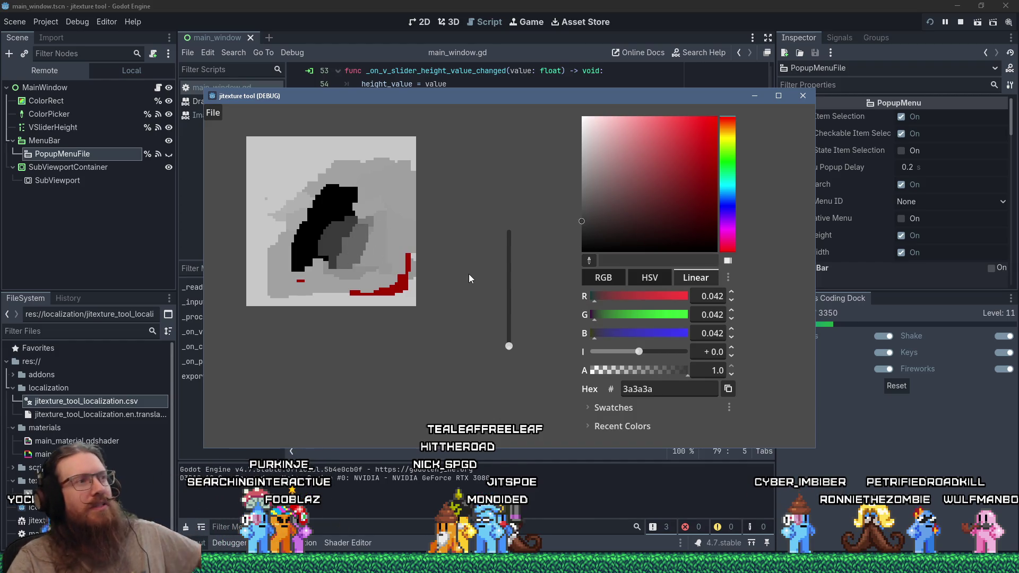
{"action": "key", "text": "alt+Tab"}
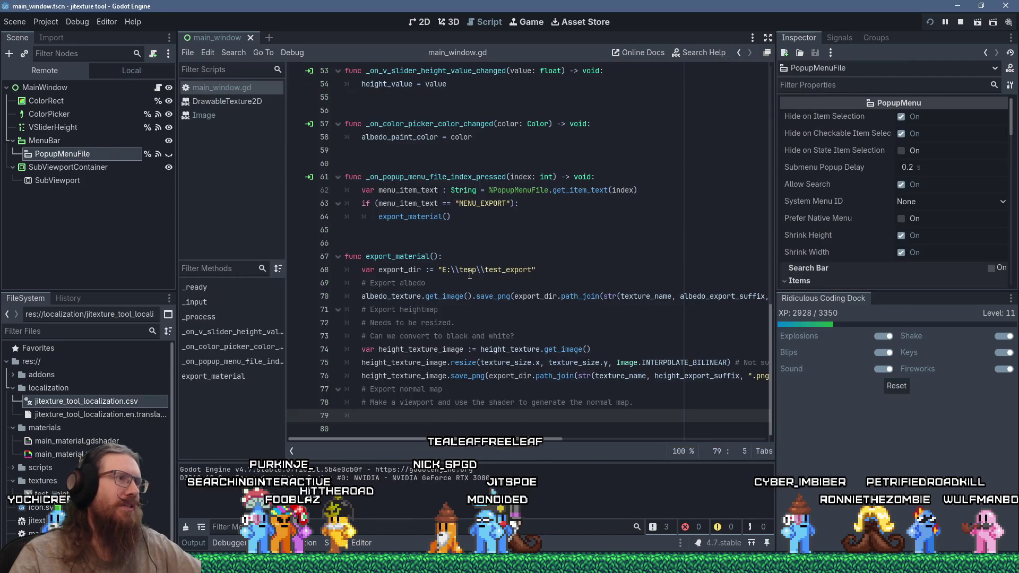
Close the running jitexture tool and copy the albedo_linear variable name from the shader.
{"action": "key", "text": "alt+Tab"}
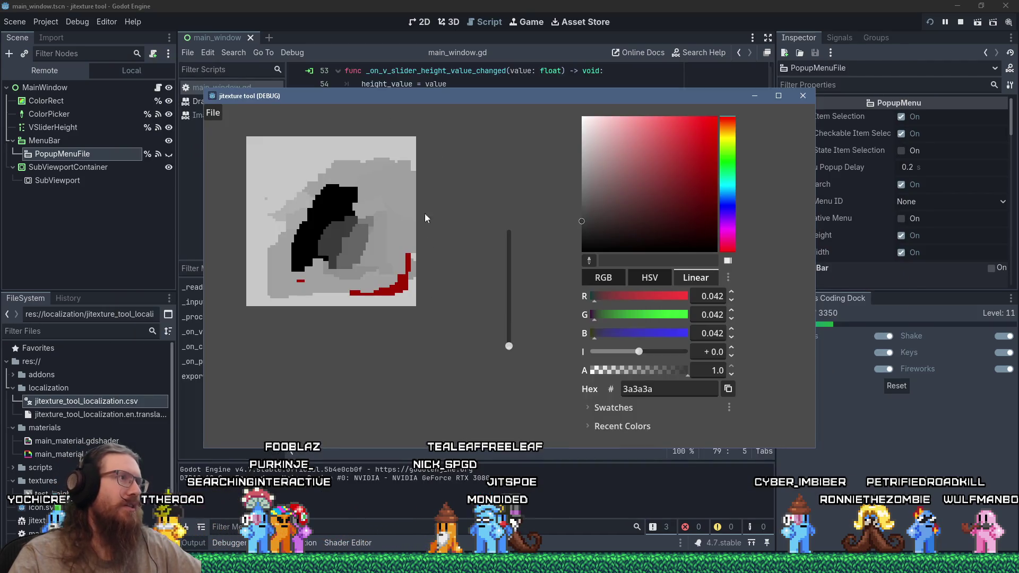
{"action": "mouse_move", "coordinate": [452, 98]}
{"action": "left_mouse_down"}
{"action": "mouse_move", "coordinate": [702, 81]}
{"action": "mouse_move", "coordinate": [798, 127]}
{"action": "left_mouse_up"}
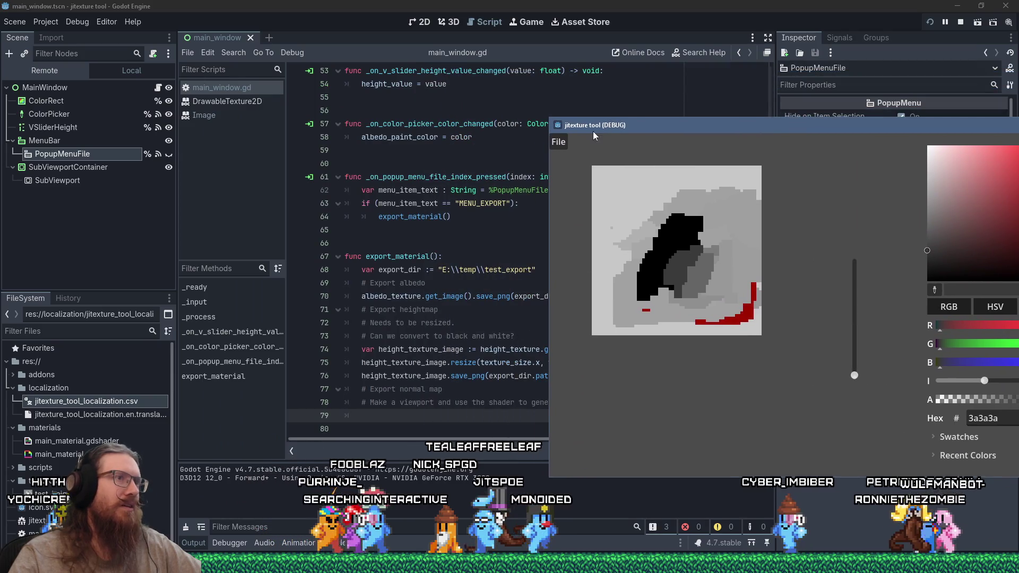
{"action": "double_click", "coordinate": [556, 125]}
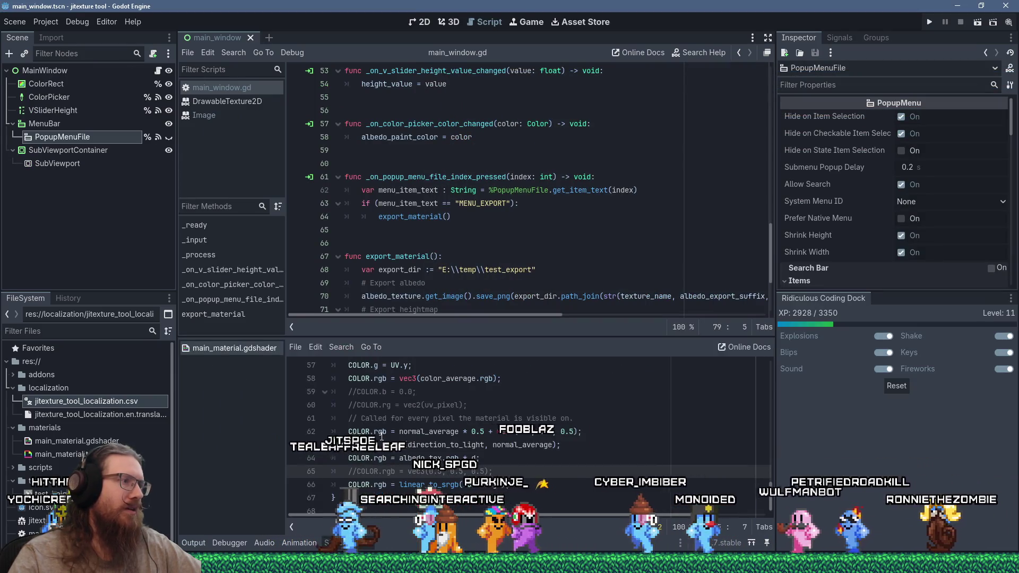
{"action": "scroll", "coordinate": [459, 418], "scroll_direction": "up", "scroll_amount": 12}
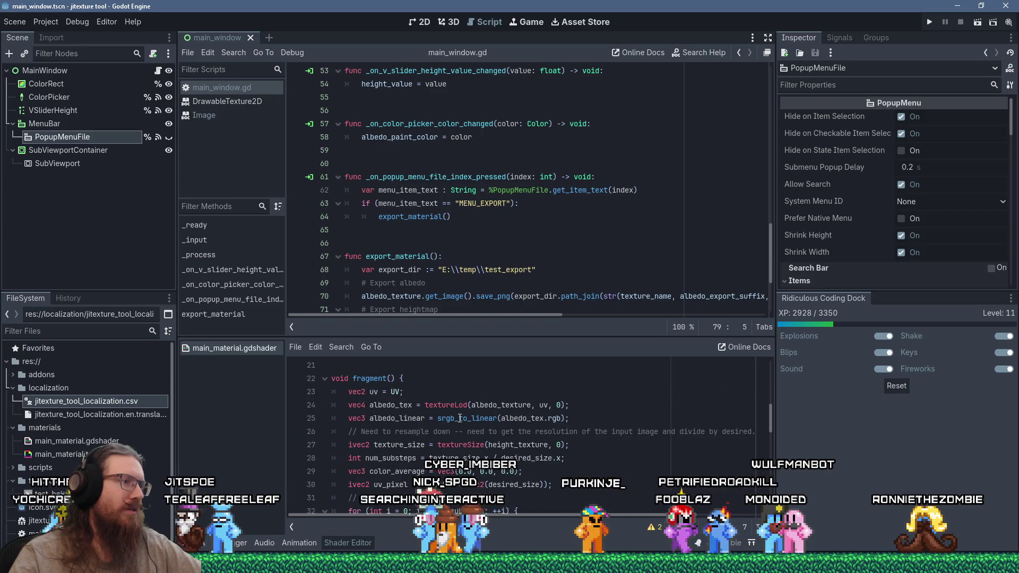
{"action": "double_click", "coordinate": [411, 417]}
{"action": "right_click", "coordinate": [410, 417]}
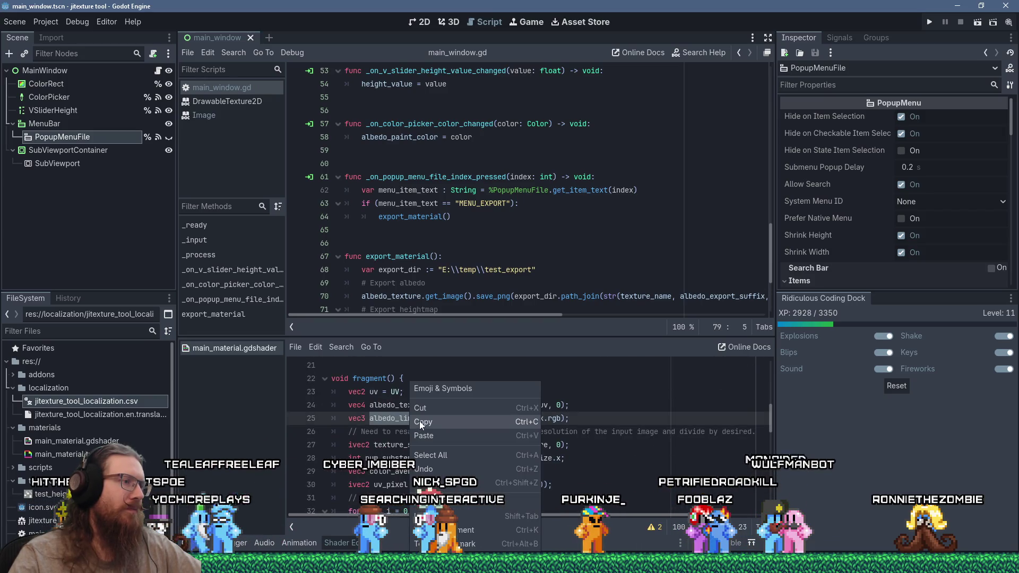
{"action": "left_click", "coordinate": [419, 421]}
Replace albedo_tex with albedo_linear on line 64, then relaunch the project.
{"action": "scroll", "coordinate": [431, 422], "scroll_direction": "down", "scroll_amount": 12}
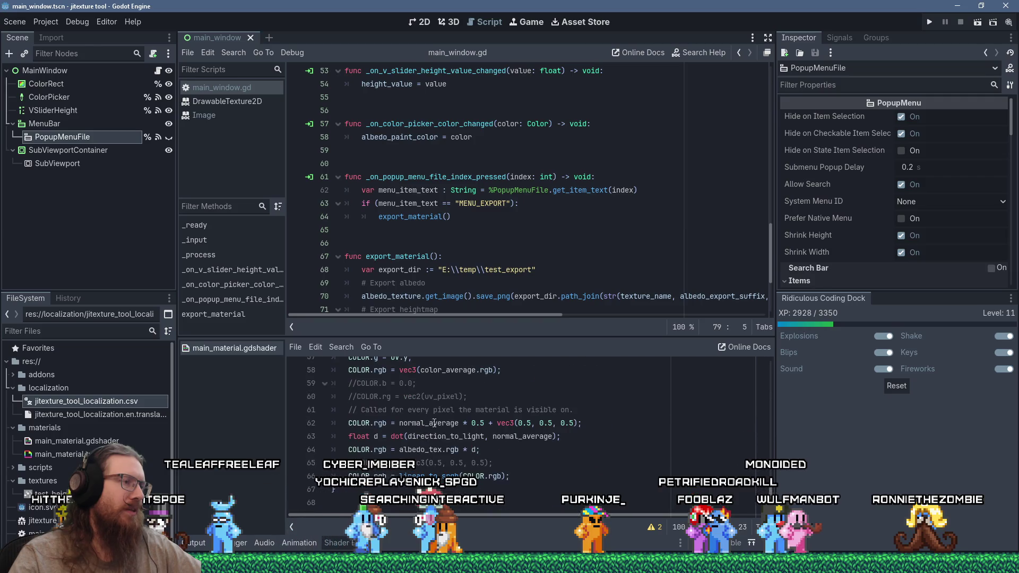
{"action": "scroll", "coordinate": [441, 423], "scroll_direction": "up", "scroll_amount": 11}
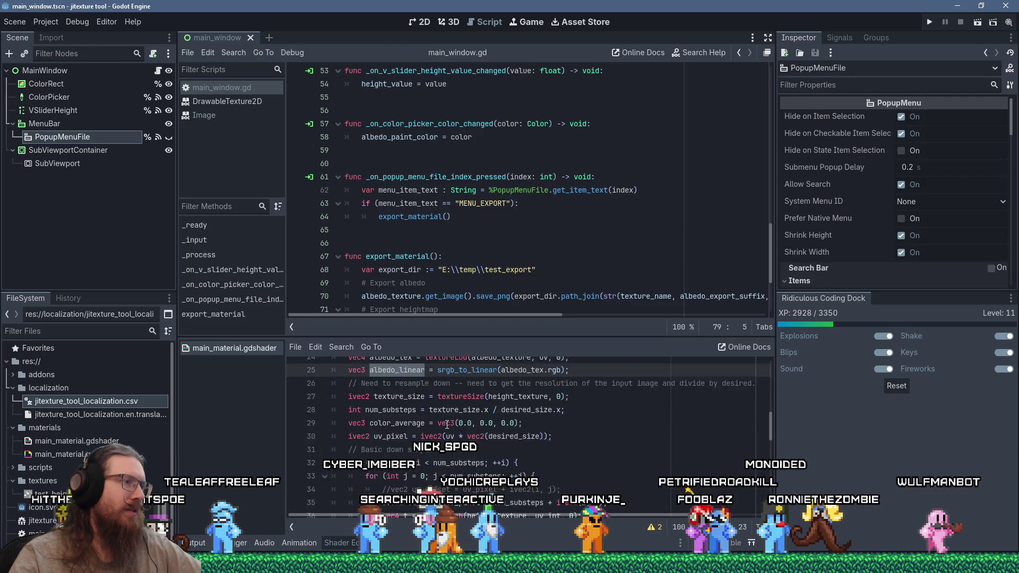
{"action": "key", "text": "ctrl+f"}
{"action": "type", "text": "alb"}
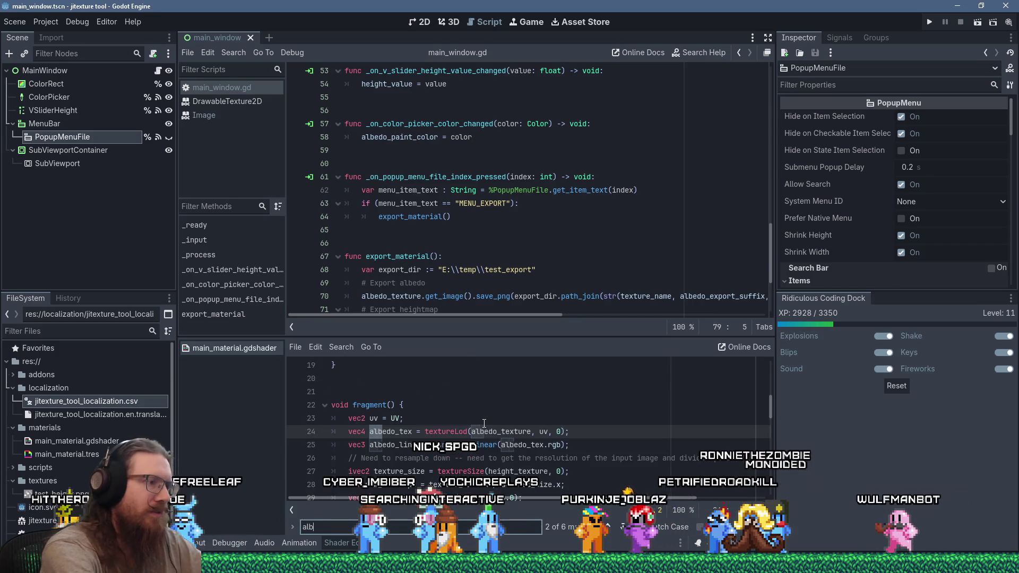
{"action": "type", "text": "edo_"}
{"action": "key", "text": "Return"}
{"action": "key", "text": "Return"}
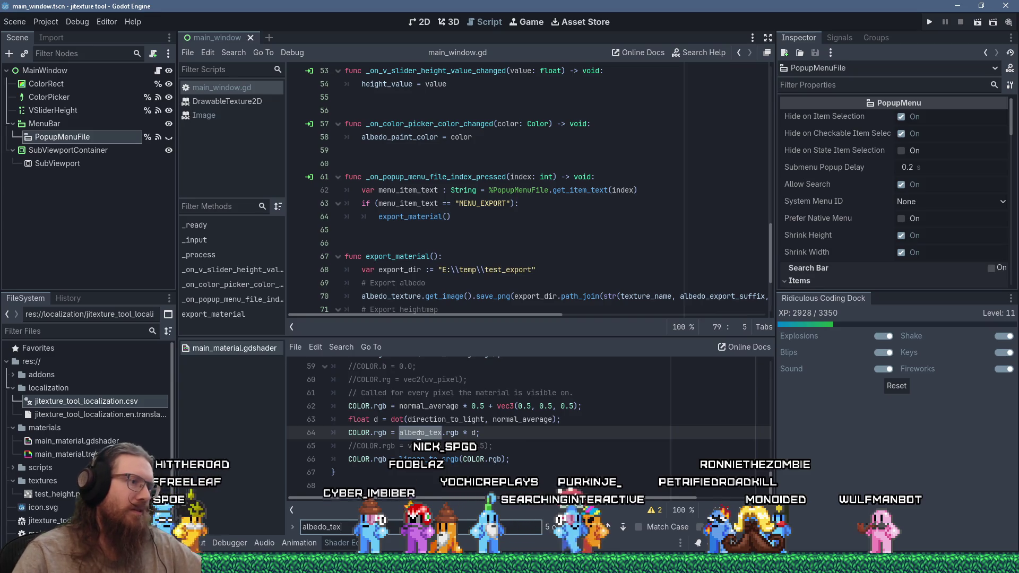
{"action": "type", "text": "albedo_linear"}
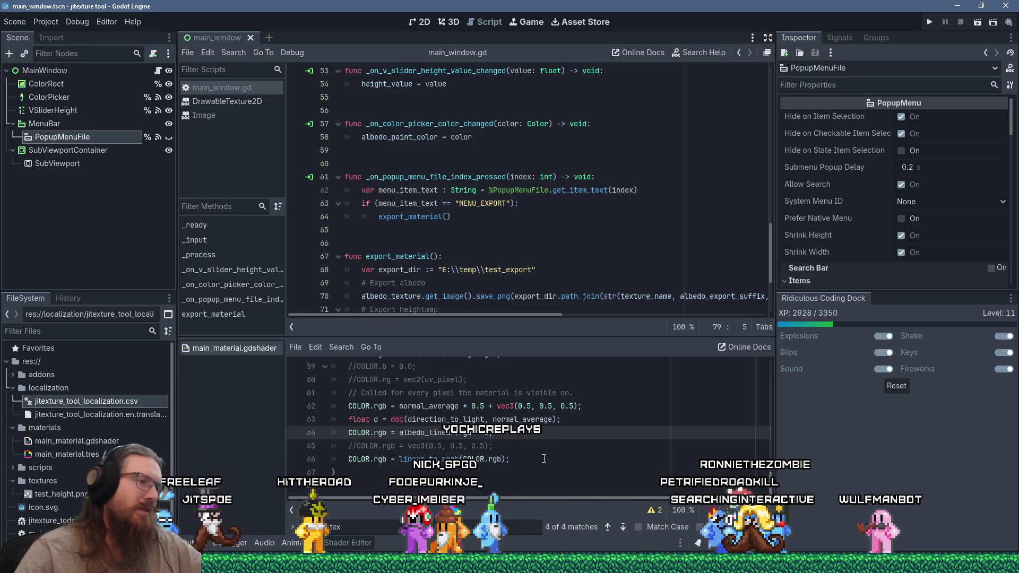
{"action": "left_click", "coordinate": [541, 447]}
{"action": "left_click", "coordinate": [929, 22]}
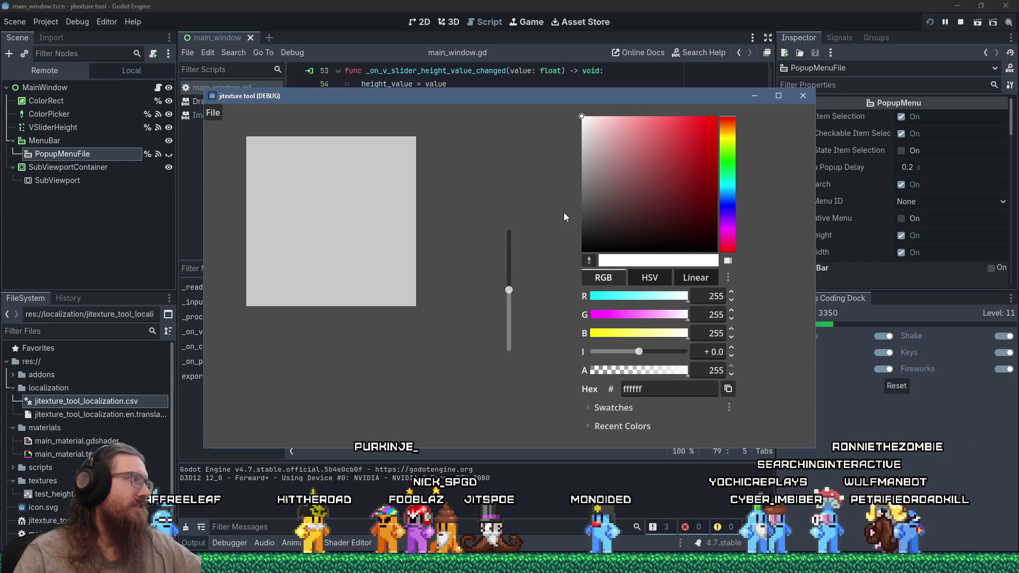
Paint a blob in progressively darker greys from 3e3e3e to 171717, then close the tool.
{"action": "left_click", "coordinate": [589, 209]}
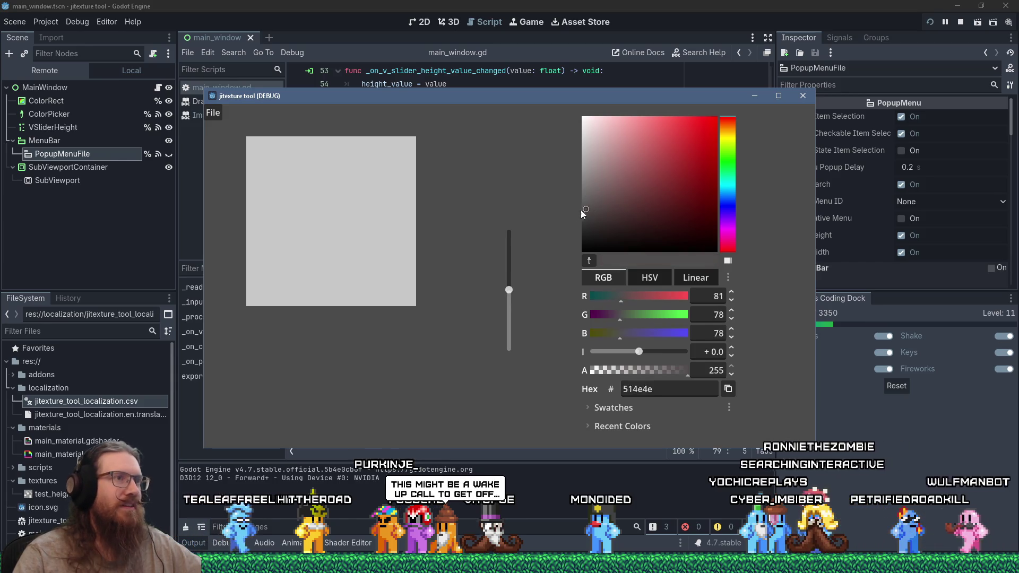
{"action": "mouse_move", "coordinate": [359, 212]}
{"action": "left_mouse_down"}
{"action": "mouse_move", "coordinate": [327, 238]}
{"action": "mouse_move", "coordinate": [299, 228]}
{"action": "mouse_move", "coordinate": [313, 211]}
{"action": "mouse_move", "coordinate": [345, 221]}
{"action": "mouse_move", "coordinate": [358, 208]}
{"action": "mouse_move", "coordinate": [339, 243]}
{"action": "left_mouse_up"}
{"action": "left_click", "coordinate": [581, 219]}
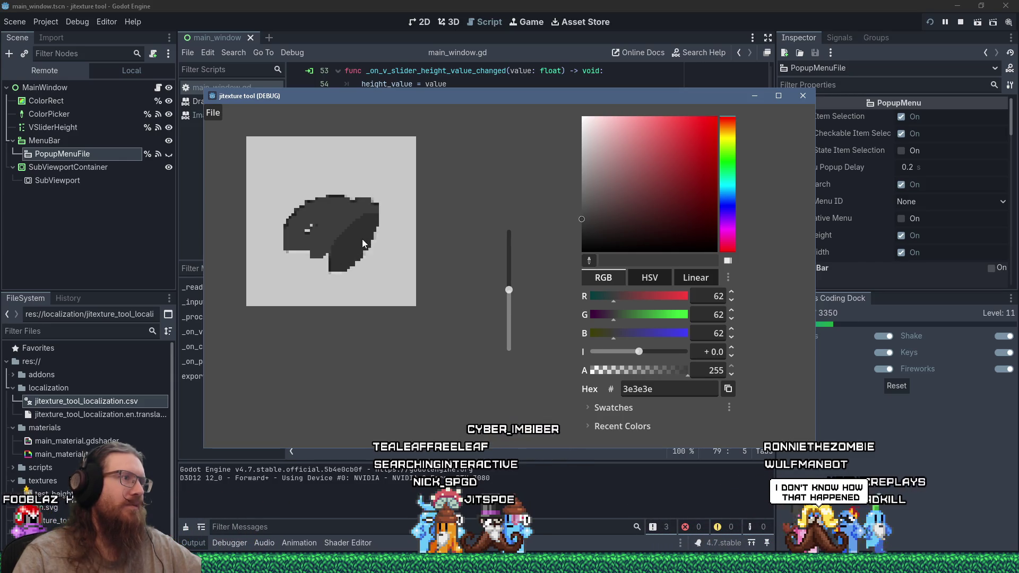
{"action": "left_click", "coordinate": [588, 260]}
{"action": "left_click", "coordinate": [337, 240]}
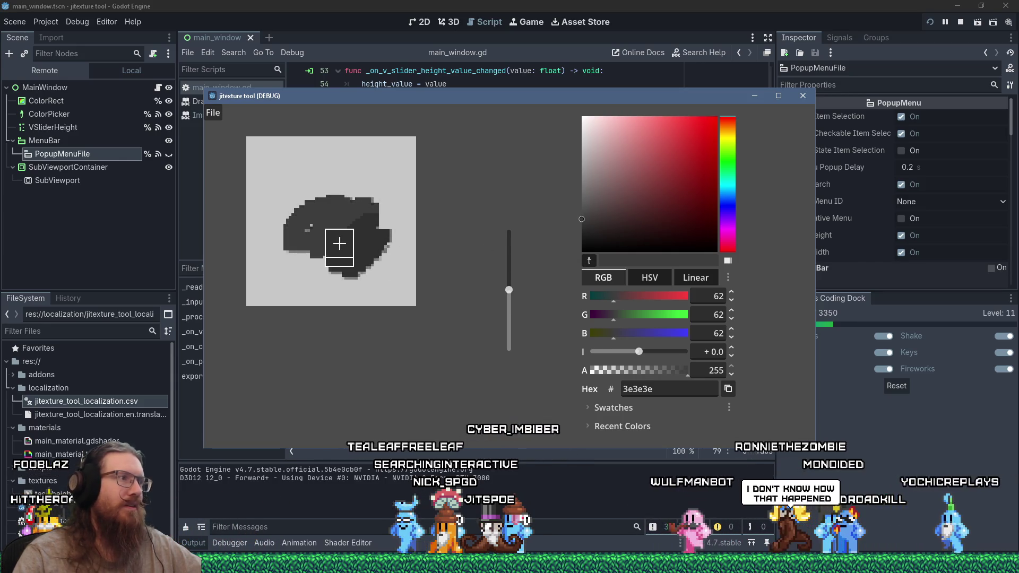
{"action": "mouse_move", "coordinate": [359, 246]}
{"action": "left_mouse_down"}
{"action": "mouse_move", "coordinate": [341, 262]}
{"action": "mouse_move", "coordinate": [372, 257]}
{"action": "left_mouse_up"}
{"action": "left_click", "coordinate": [588, 260]}
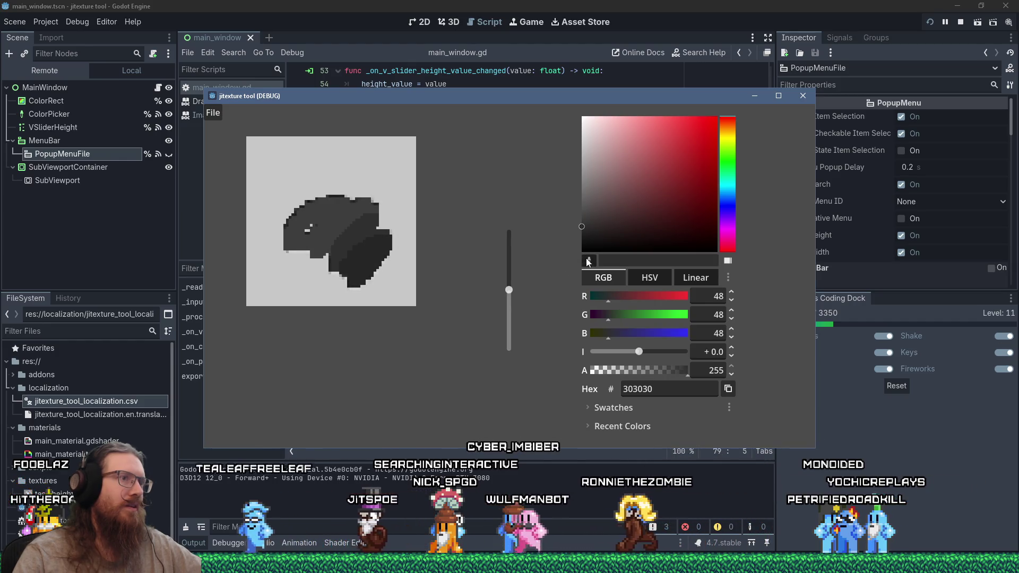
{"action": "left_click", "coordinate": [368, 250]}
{"action": "left_click_drag", "start_coordinate": [355, 294], "coordinate": [380, 254]}
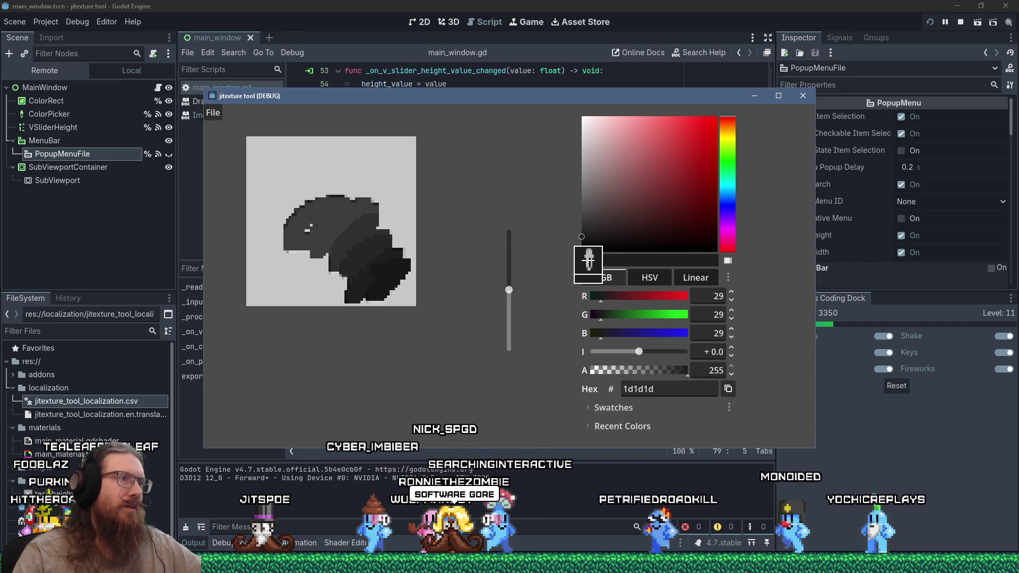
{"action": "left_click", "coordinate": [405, 278]}
{"action": "left_click_drag", "start_coordinate": [409, 290], "coordinate": [412, 252]}
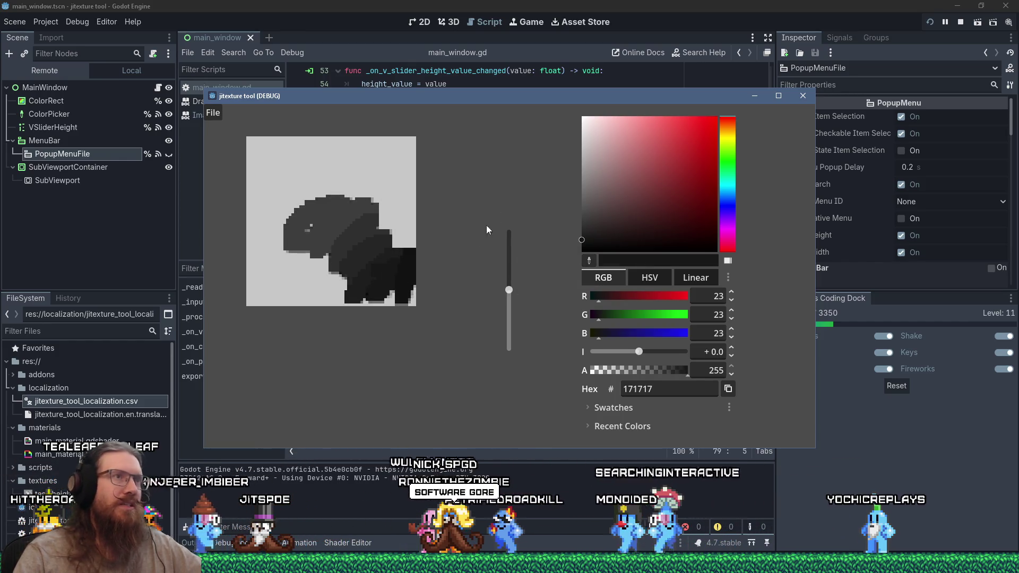
{"action": "left_click", "coordinate": [802, 95]}
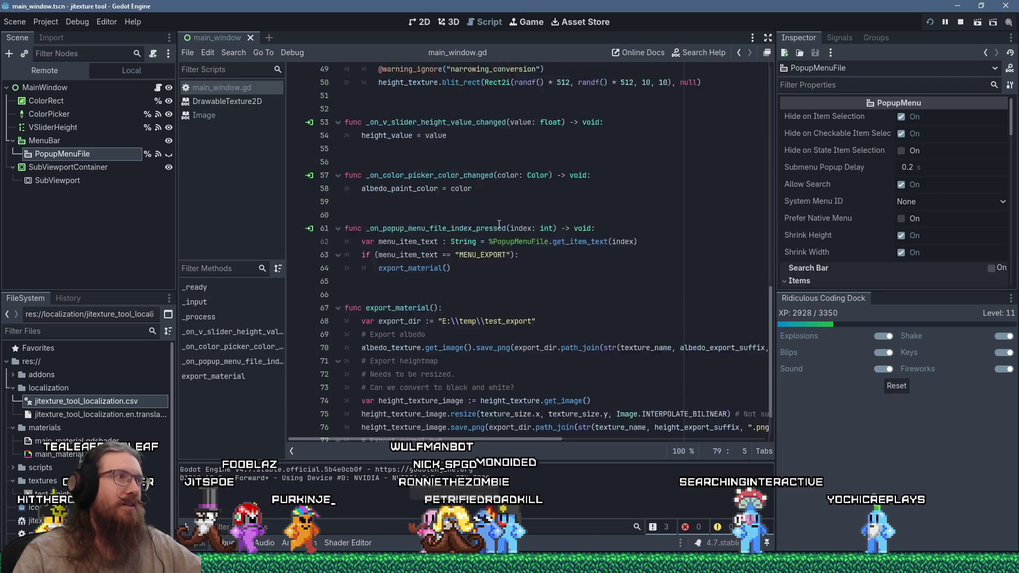
Comment out the rotation line in _process, add direction_to_light = Vector3.BACK, save, and relaunch.
{"action": "scroll", "coordinate": [498, 226], "scroll_direction": "up", "scroll_amount": 6}
{"action": "left_click", "coordinate": [477, 175]}
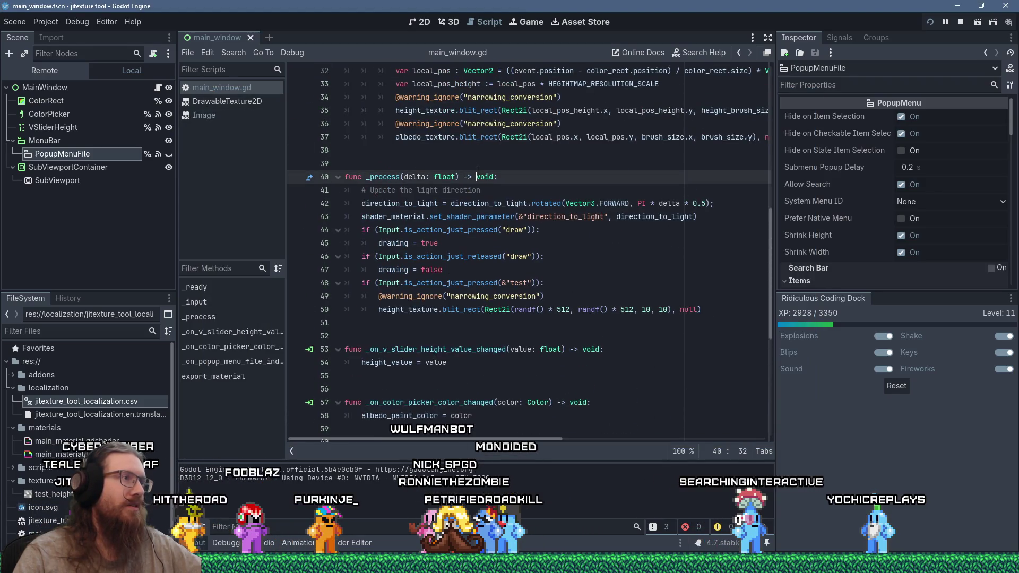
{"action": "left_click", "coordinate": [360, 204]}
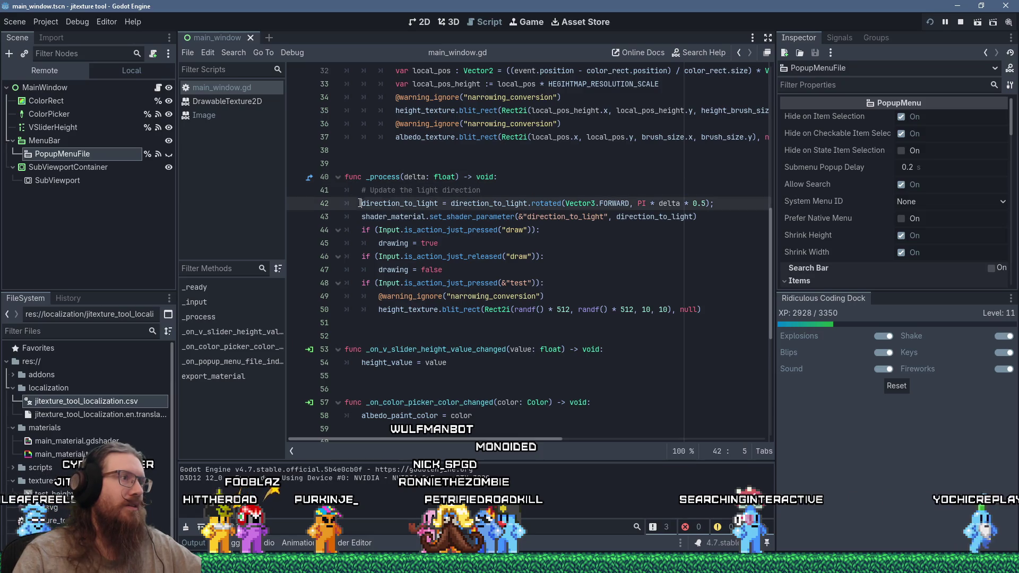
{"action": "type", "text": "#"}
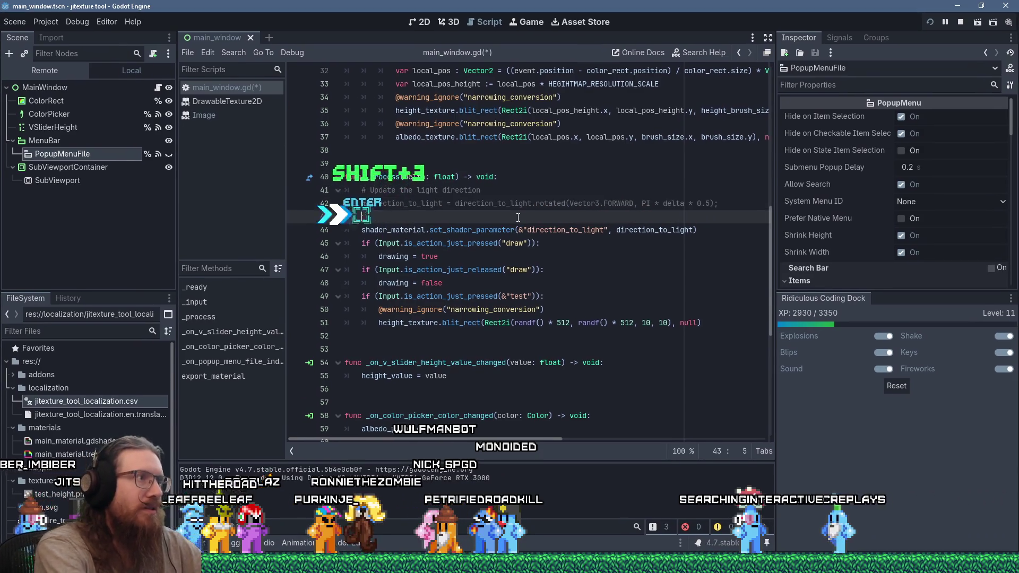
{"action": "key", "text": "Return"}
{"action": "type", "text": "direc"}
{"action": "key", "text": "Return"}
{"action": "type", "text": "= Vector3"}
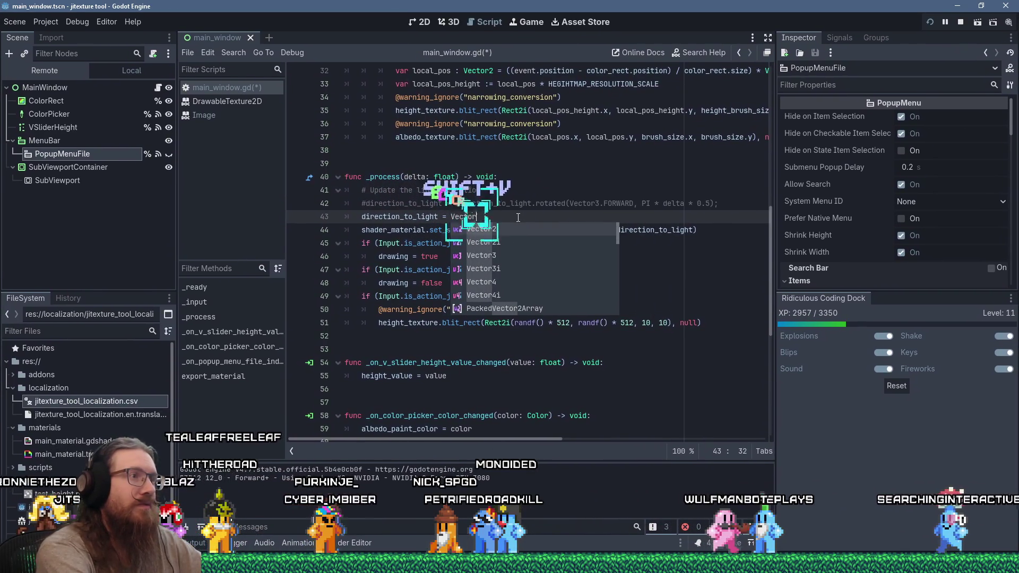
{"action": "type", "text": "."}
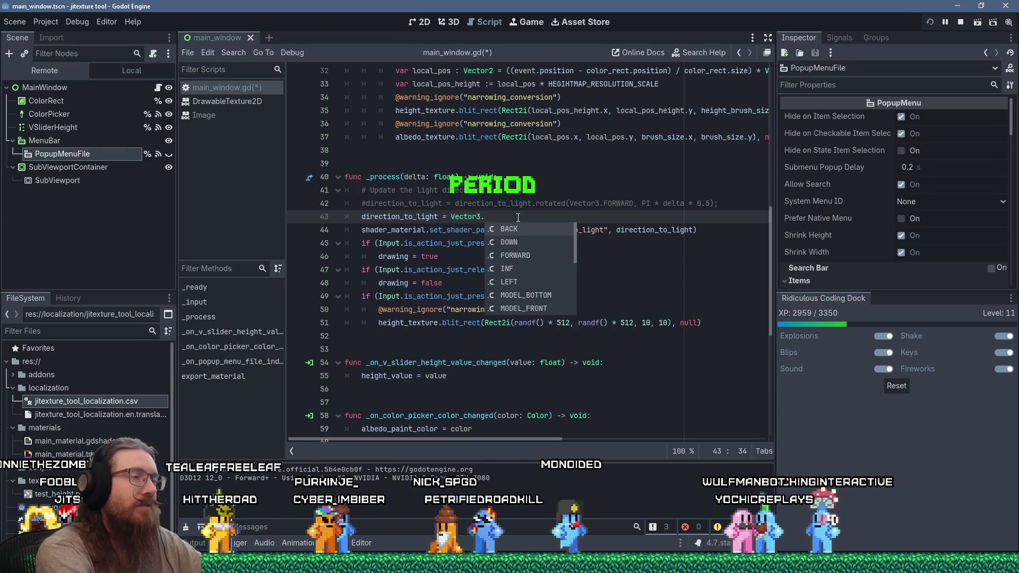
{"action": "key", "text": "Return"}
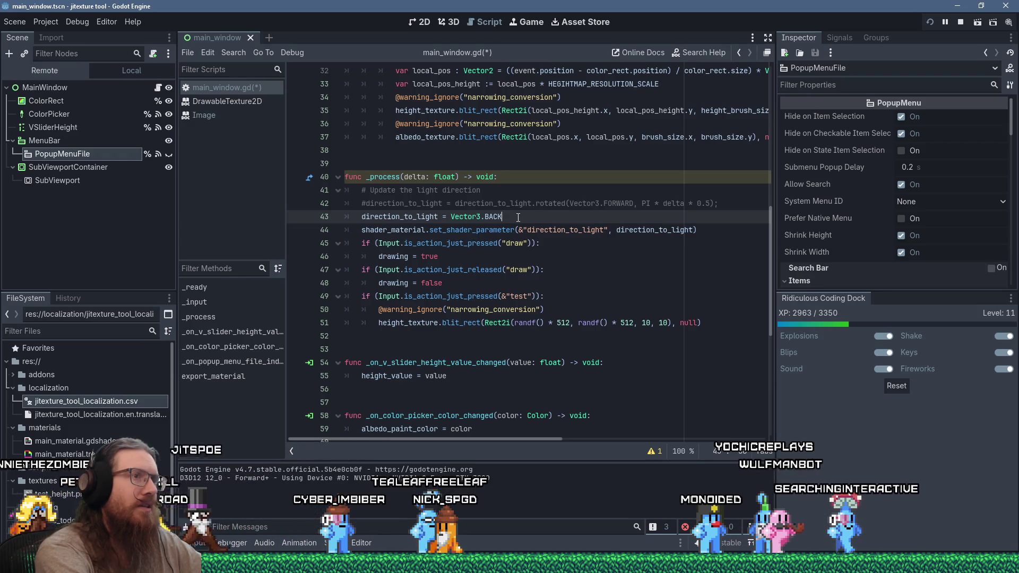
{"action": "key", "text": "ctrl+s"}
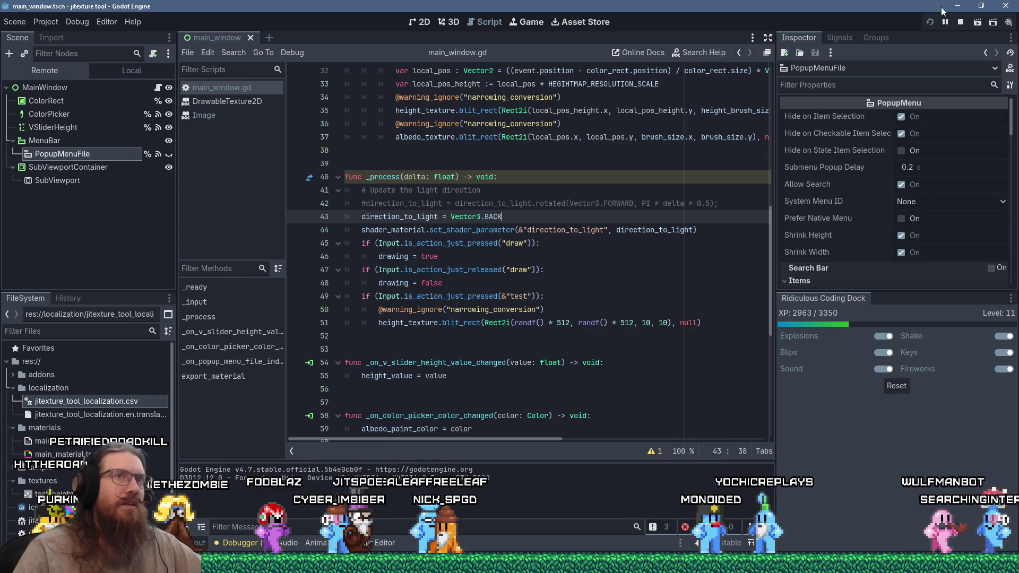
{"action": "left_click", "coordinate": [931, 20]}
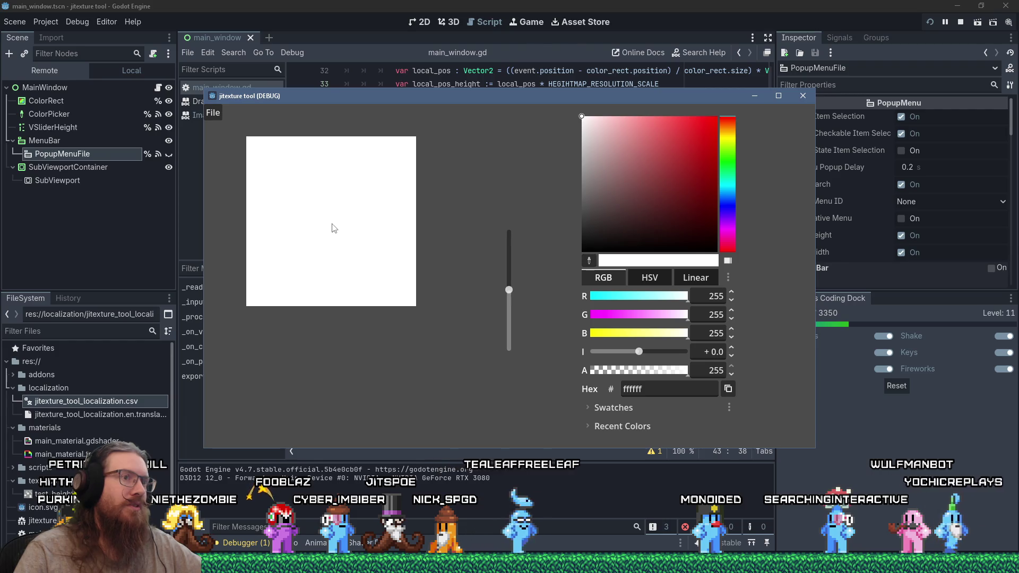
Paint a mid-grey shape toward the upper right, then a dark red stroke on the canvas.
{"action": "left_click_drag", "start_coordinate": [622, 168], "coordinate": [580, 177]}
{"action": "left_click_drag", "start_coordinate": [309, 211], "coordinate": [327, 186]}
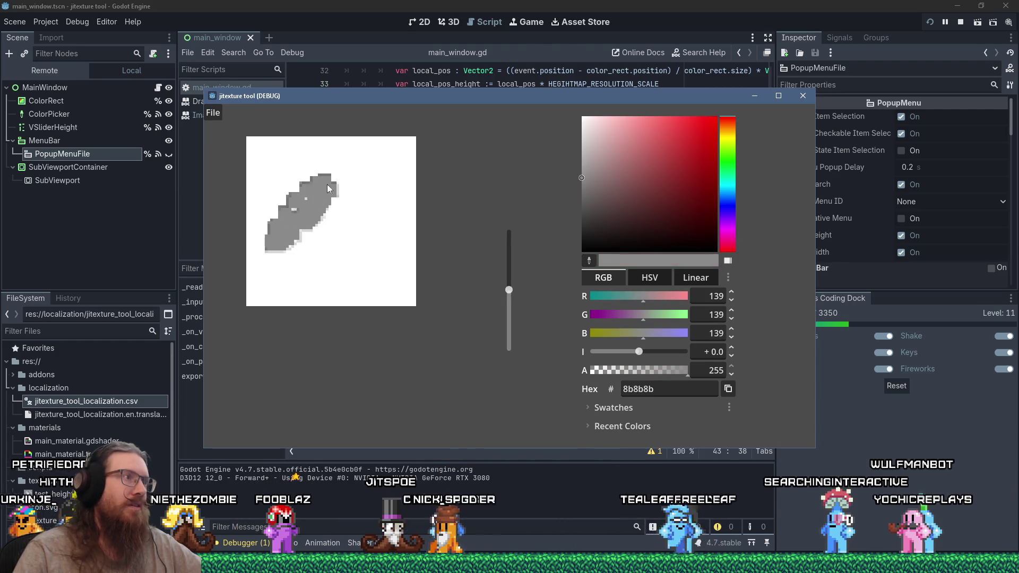
{"action": "mouse_move", "coordinate": [341, 222]}
{"action": "left_mouse_down"}
{"action": "mouse_move", "coordinate": [318, 200]}
{"action": "mouse_move", "coordinate": [323, 224]}
{"action": "mouse_move", "coordinate": [335, 203]}
{"action": "mouse_move", "coordinate": [313, 265]}
{"action": "mouse_move", "coordinate": [372, 191]}
{"action": "mouse_move", "coordinate": [393, 214]}
{"action": "left_mouse_up"}
{"action": "left_click", "coordinate": [709, 130]}
{"action": "left_click_drag", "start_coordinate": [667, 212], "coordinate": [679, 205]}
{"action": "left_click_drag", "start_coordinate": [350, 287], "coordinate": [364, 238]}
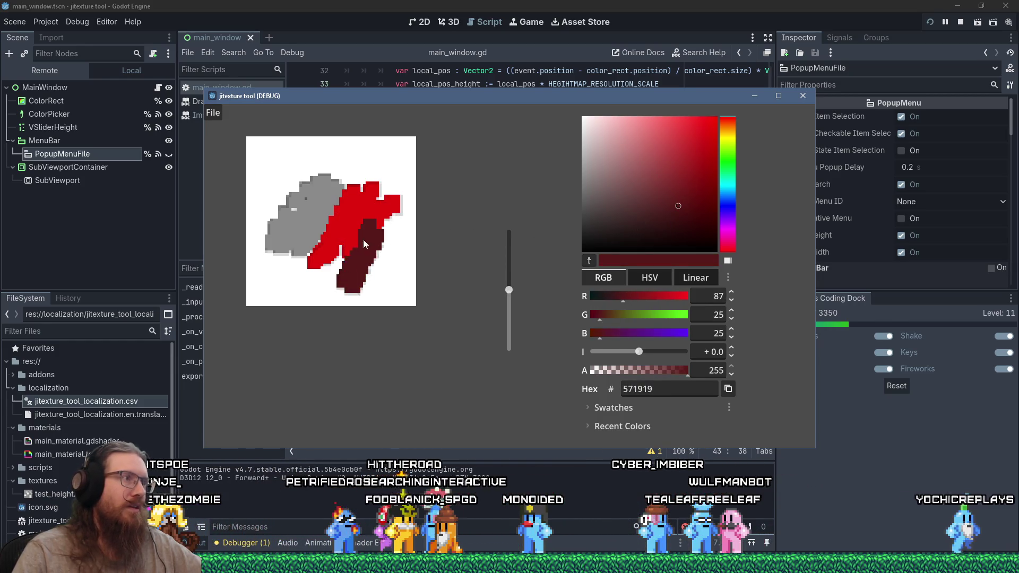
Sample the dark red to extend it, then paint dark grey over the upper-left and top.
{"action": "left_click", "coordinate": [585, 260]}
{"action": "left_click", "coordinate": [359, 265]}
{"action": "mouse_move", "coordinate": [366, 268]}
{"action": "left_mouse_down"}
{"action": "mouse_move", "coordinate": [392, 242]}
{"action": "mouse_move", "coordinate": [380, 263]}
{"action": "mouse_move", "coordinate": [417, 286]}
{"action": "mouse_move", "coordinate": [384, 295]}
{"action": "mouse_move", "coordinate": [411, 272]}
{"action": "mouse_move", "coordinate": [421, 233]}
{"action": "mouse_move", "coordinate": [325, 327]}
{"action": "mouse_move", "coordinate": [406, 266]}
{"action": "mouse_move", "coordinate": [298, 301]}
{"action": "left_mouse_up"}
{"action": "left_click", "coordinate": [581, 211]}
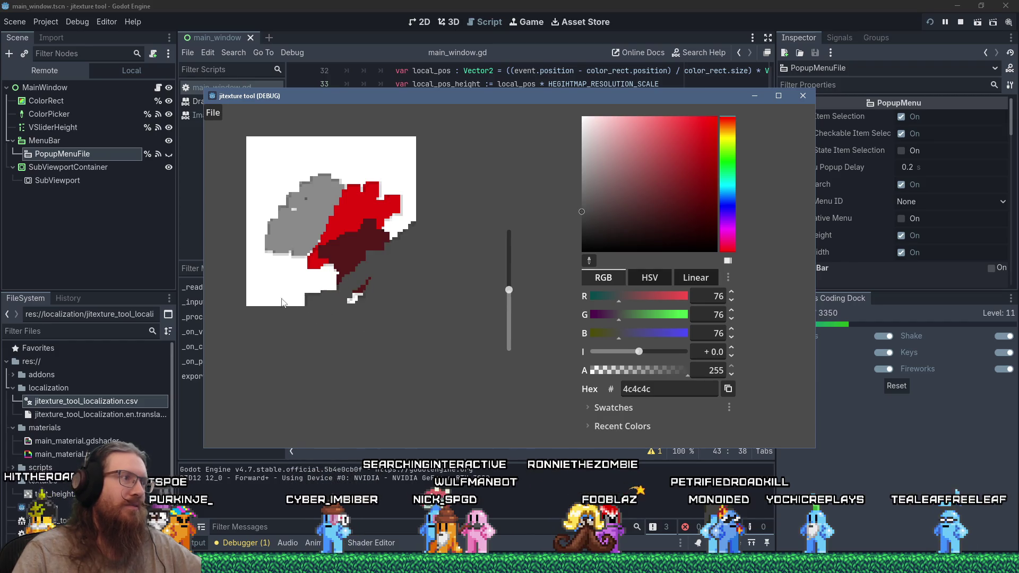
{"action": "left_click_drag", "start_coordinate": [225, 245], "coordinate": [240, 158]}
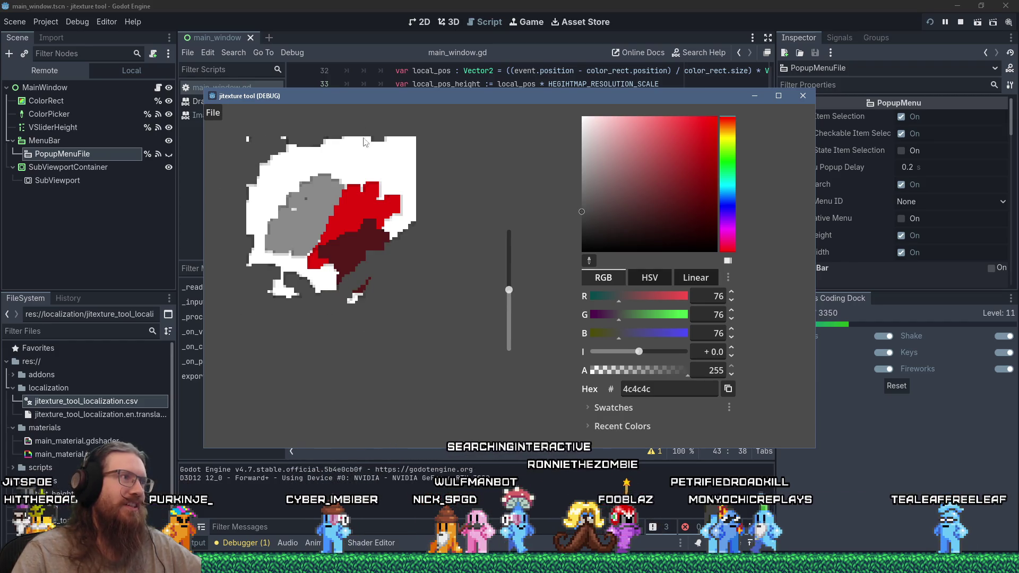
{"action": "mouse_move", "coordinate": [309, 158]}
{"action": "left_mouse_down"}
{"action": "mouse_move", "coordinate": [317, 147]}
{"action": "mouse_move", "coordinate": [336, 226]}
{"action": "left_mouse_up"}
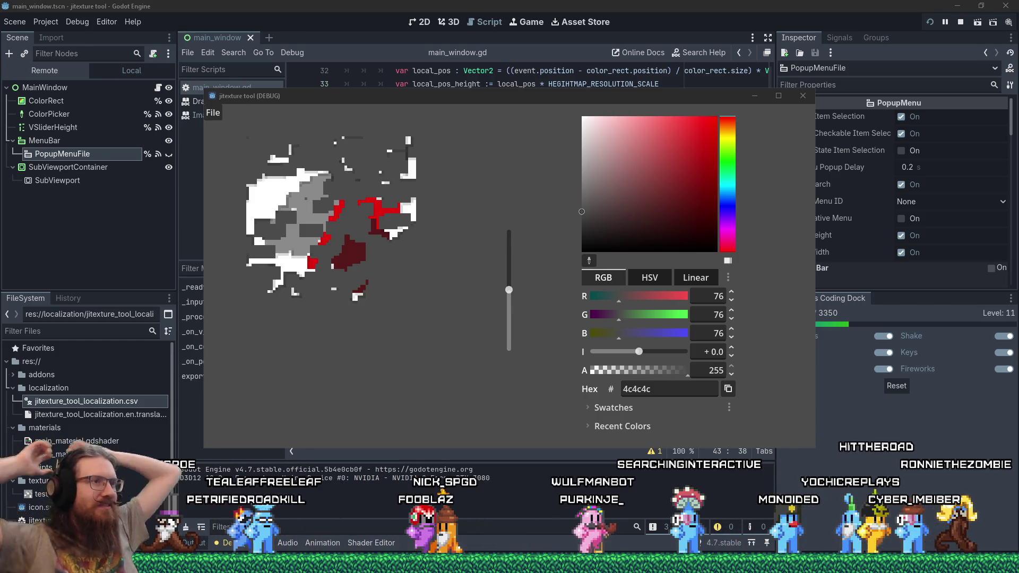
Pick a slightly reddish dark grey paint colour in the ColorPicker square.
{"action": "left_click", "coordinate": [579, 210]}
{"action": "left_click", "coordinate": [597, 213]}
Set the paint colour to dark brownish red 4f3737.
{"action": "left_click", "coordinate": [622, 212]}
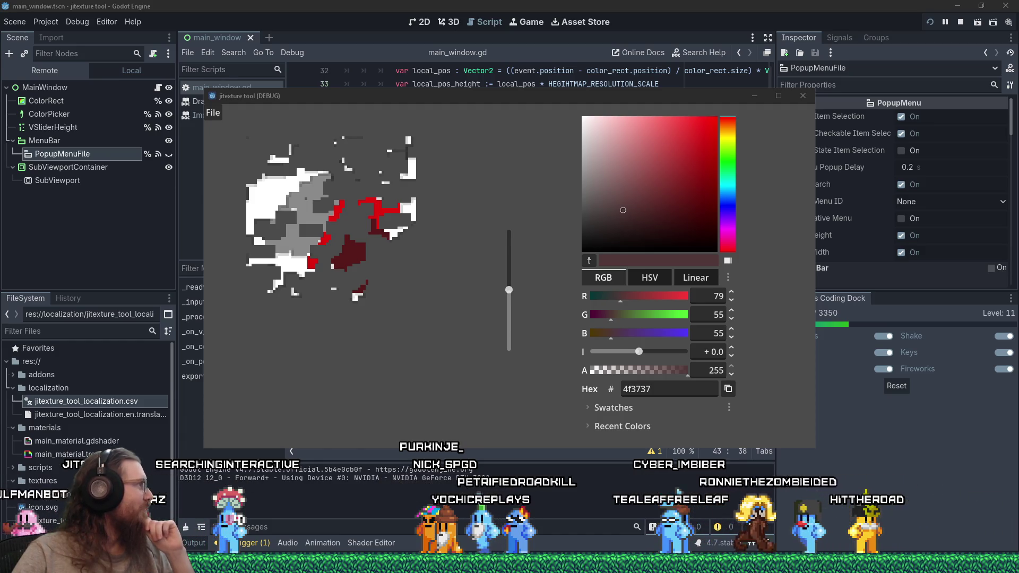
Bring the Discord window to the front.
{"action": "key", "text": "alt+Tab"}
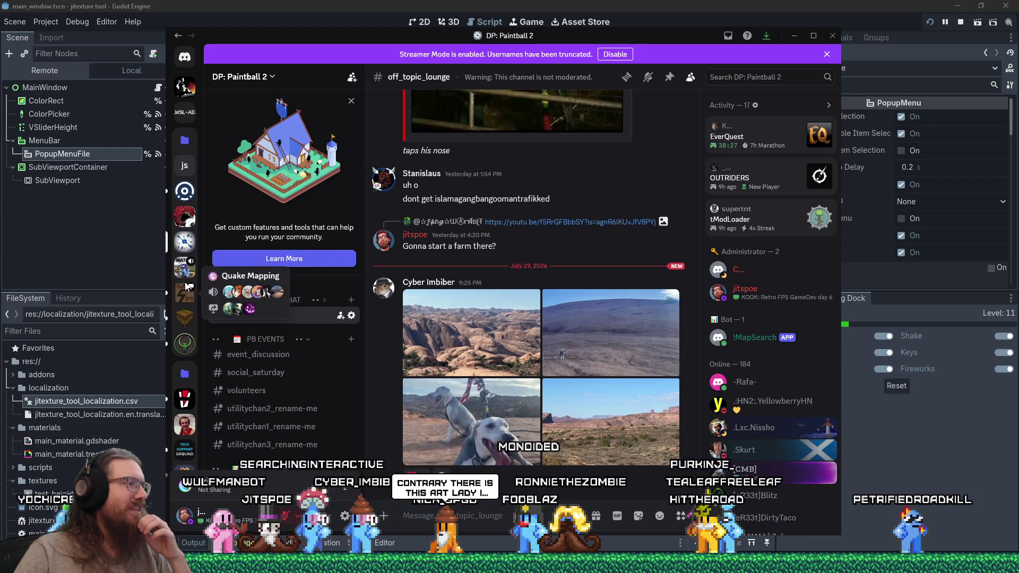
{"action": "scroll", "coordinate": [184, 281], "scroll_direction": "down", "scroll_amount": 3}
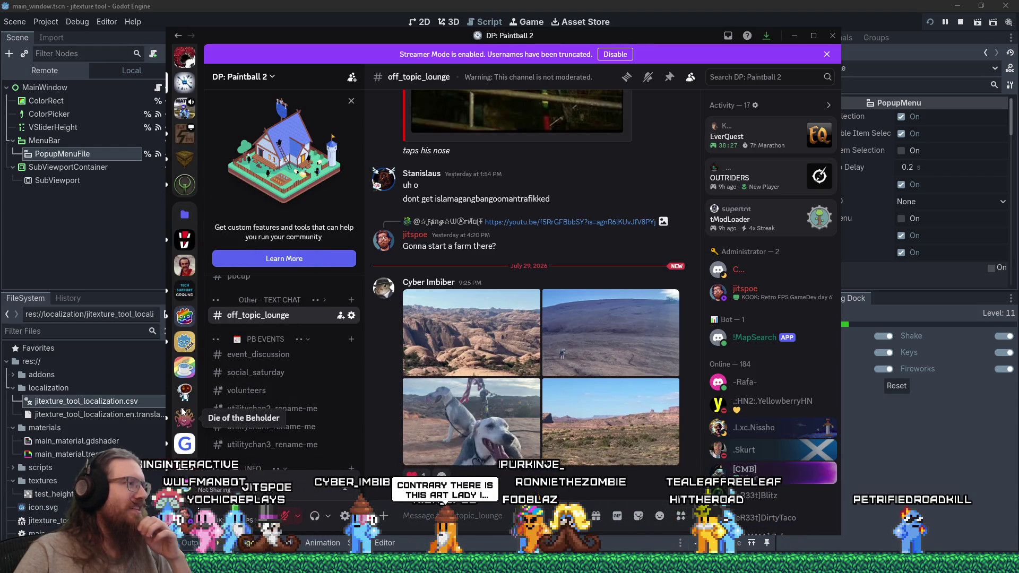
{"action": "scroll", "coordinate": [182, 387], "scroll_direction": "down", "scroll_amount": 2}
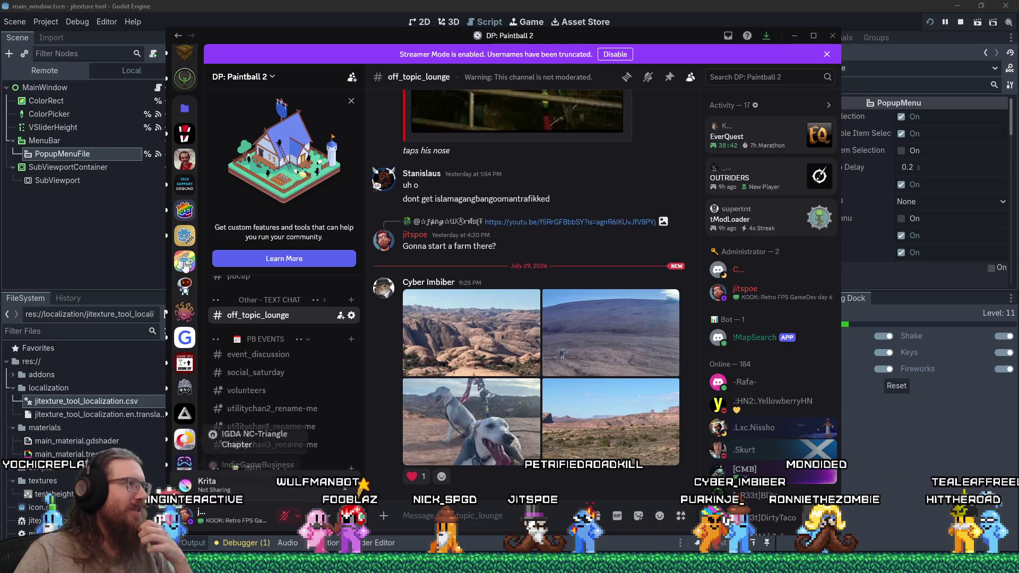
{"action": "left_click_drag", "start_coordinate": [352, 37], "coordinate": [346, 40]}
{"action": "scroll", "coordinate": [177, 265], "scroll_direction": "down", "scroll_amount": 5}
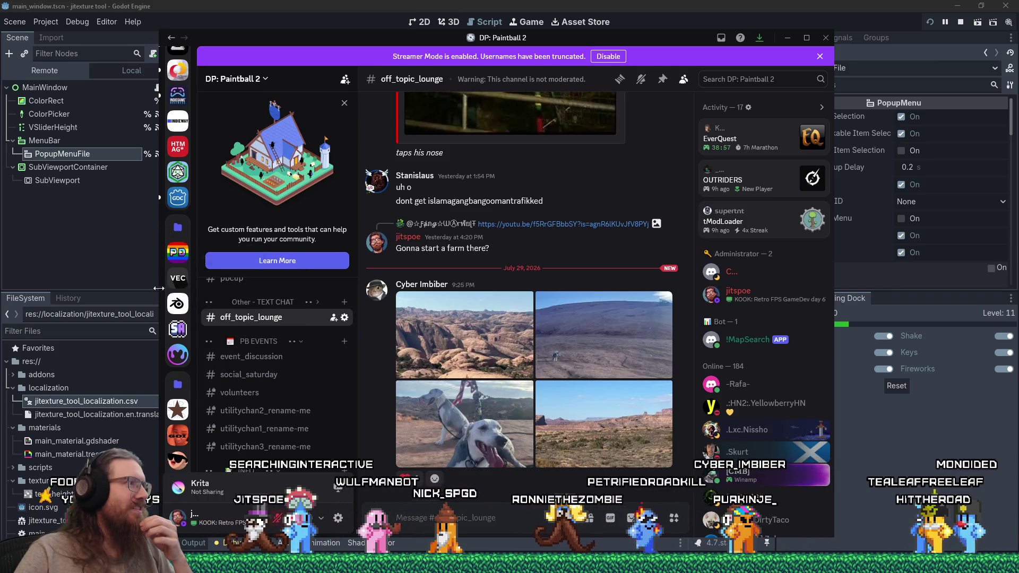
Collapse the expanded server folders in Discord's sidebar, then return to the jitexture tool.
{"action": "left_click", "coordinate": [178, 226]}
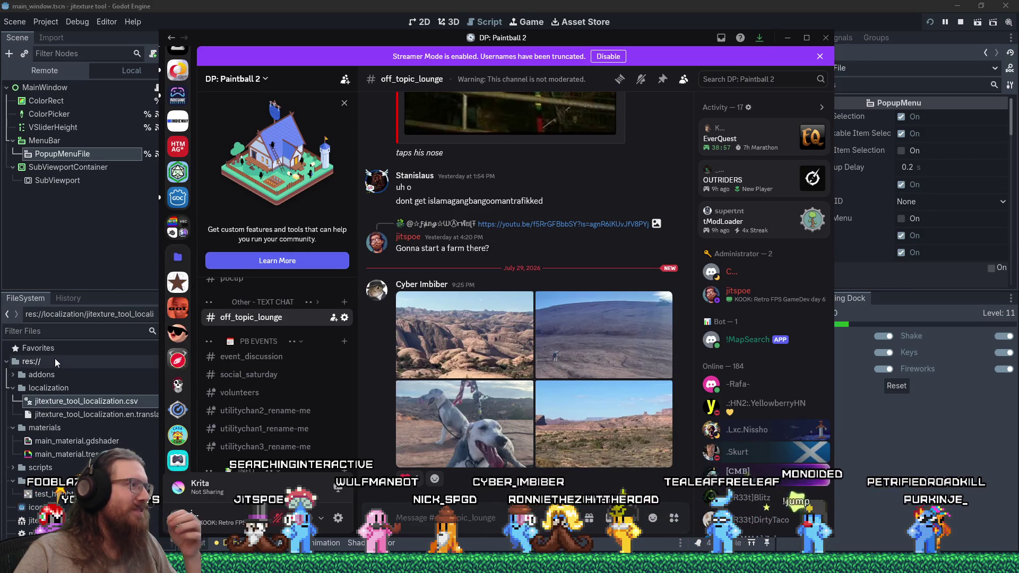
{"action": "left_click", "coordinate": [178, 260]}
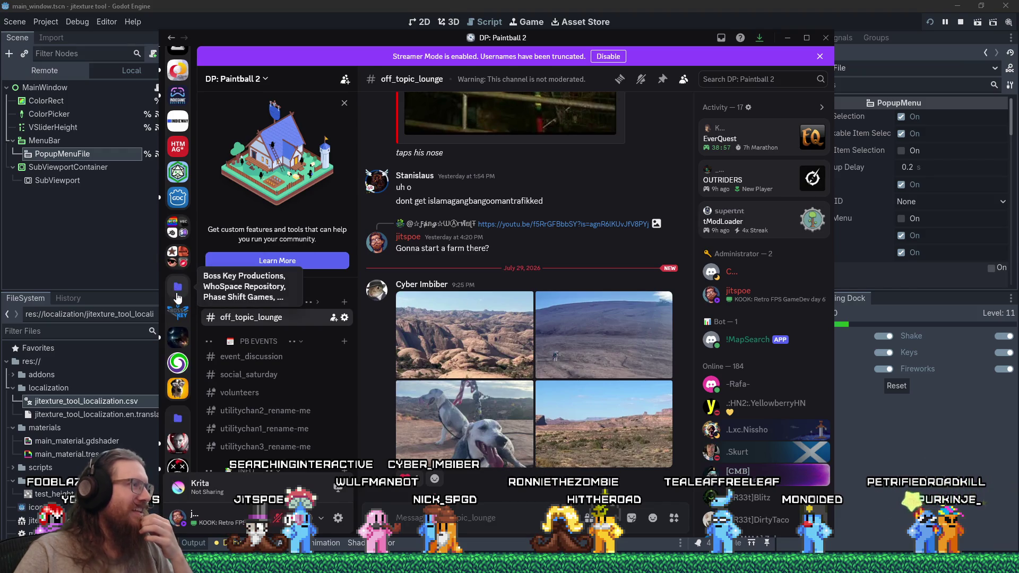
{"action": "left_click", "coordinate": [178, 289]}
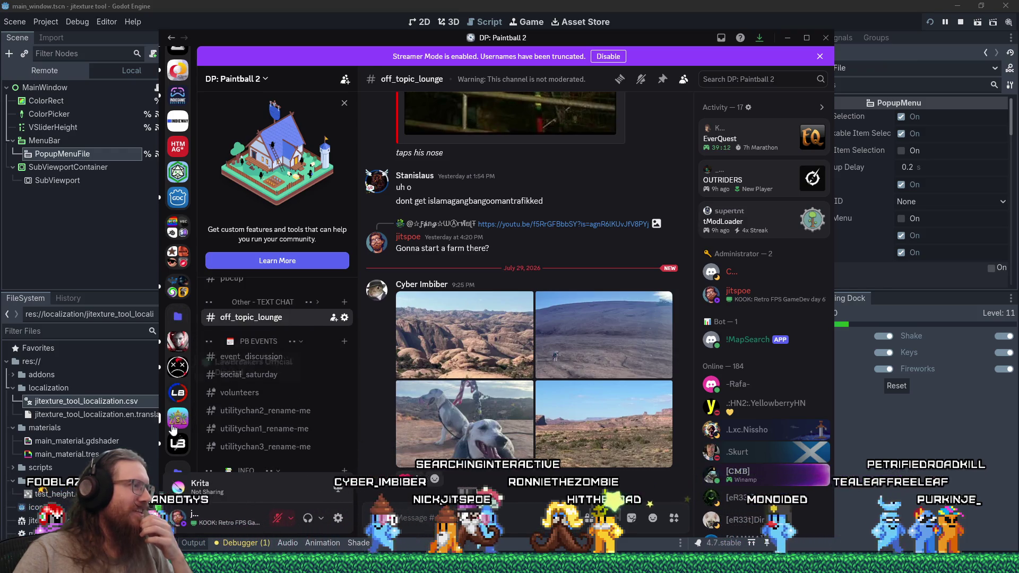
{"action": "left_click", "coordinate": [179, 320]}
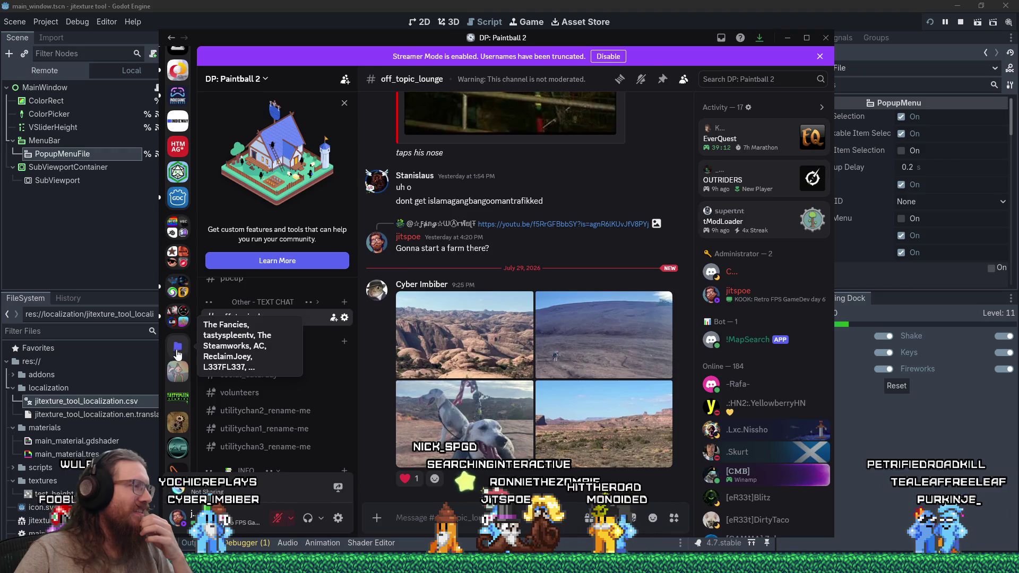
{"action": "scroll", "coordinate": [179, 362], "scroll_direction": "up", "scroll_amount": 1}
{"action": "left_click", "coordinate": [177, 392]}
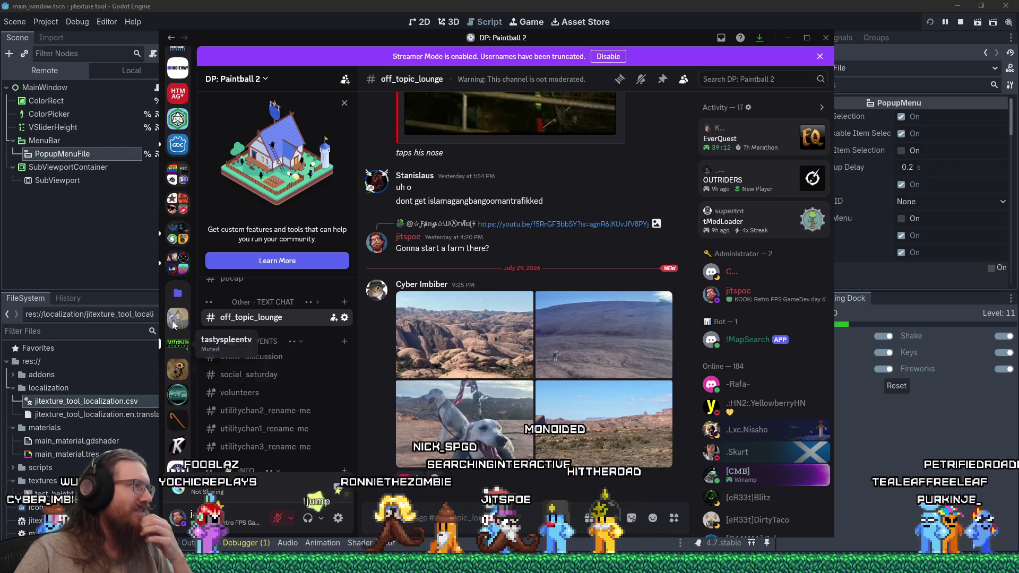
{"action": "key", "text": "alt+Tab"}
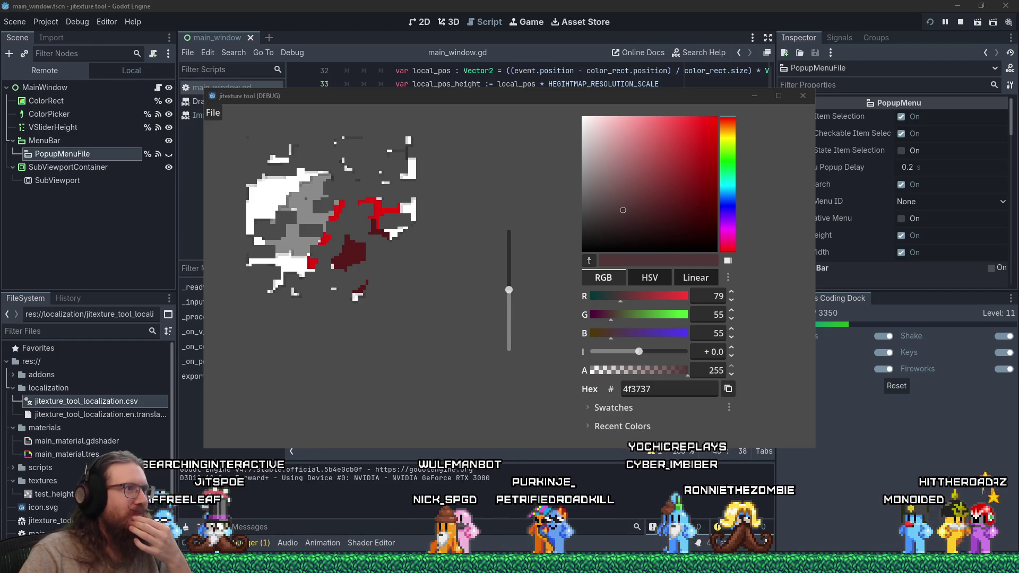
Reposition the tool window and paint a translucent brighter-red stroke across the picture.
{"action": "mouse_move", "coordinate": [444, 99]}
{"action": "left_mouse_down"}
{"action": "mouse_move", "coordinate": [514, 140]}
{"action": "mouse_move", "coordinate": [515, 159]}
{"action": "mouse_move", "coordinate": [413, 109]}
{"action": "mouse_move", "coordinate": [434, 116]}
{"action": "left_mouse_up"}
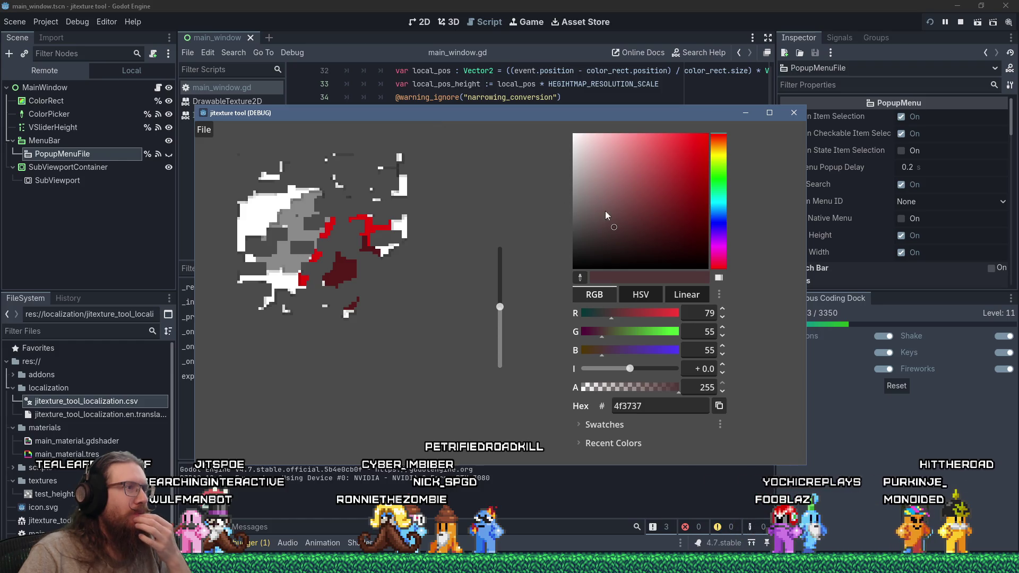
{"action": "left_click_drag", "start_coordinate": [635, 387], "coordinate": [612, 387]}
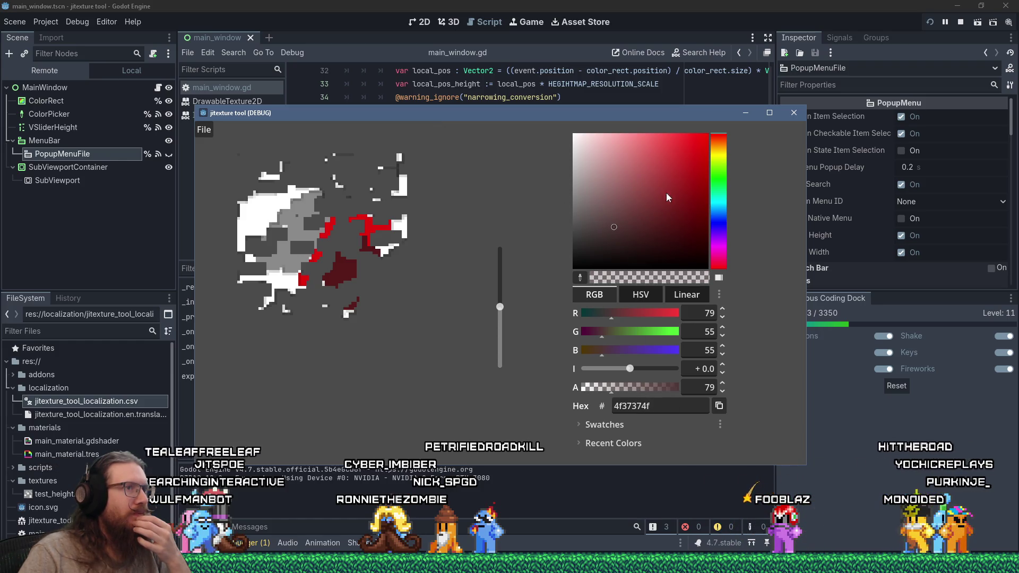
{"action": "left_click_drag", "start_coordinate": [667, 202], "coordinate": [676, 151]}
{"action": "mouse_move", "coordinate": [311, 256]}
{"action": "left_mouse_down"}
{"action": "mouse_move", "coordinate": [348, 197]}
{"action": "mouse_move", "coordinate": [310, 158]}
{"action": "mouse_move", "coordinate": [282, 154]}
{"action": "mouse_move", "coordinate": [252, 195]}
{"action": "mouse_move", "coordinate": [367, 171]}
{"action": "mouse_move", "coordinate": [295, 240]}
{"action": "mouse_move", "coordinate": [334, 243]}
{"action": "mouse_move", "coordinate": [336, 219]}
{"action": "mouse_move", "coordinate": [341, 268]}
{"action": "mouse_move", "coordinate": [225, 285]}
{"action": "left_mouse_up"}
Switch to translucent near-black 08070715 and paint faint dark strokes over the drawing's upper part.
{"action": "left_click", "coordinate": [600, 266]}
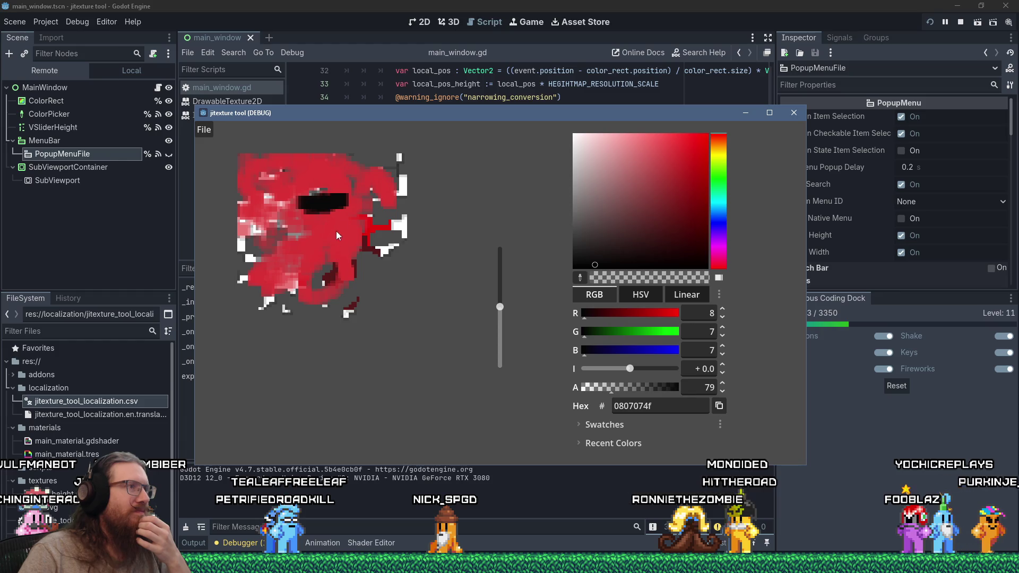
{"action": "mouse_move", "coordinate": [341, 203]}
{"action": "left_mouse_down"}
{"action": "mouse_move", "coordinate": [308, 201]}
{"action": "mouse_move", "coordinate": [338, 205]}
{"action": "mouse_move", "coordinate": [348, 259]}
{"action": "left_mouse_up"}
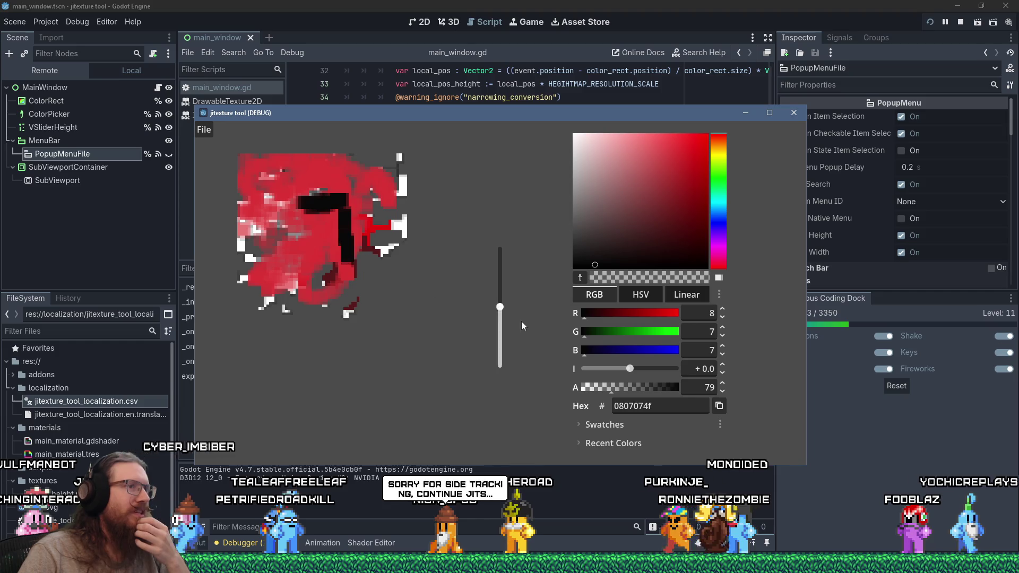
{"action": "left_click", "coordinate": [587, 387]}
{"action": "left_click", "coordinate": [589, 387]}
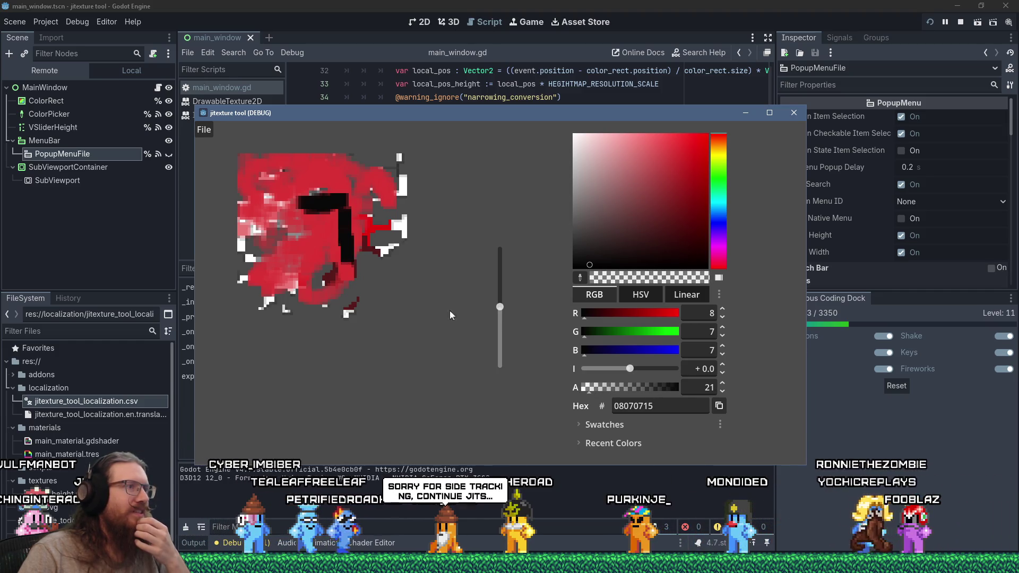
{"action": "left_click_drag", "start_coordinate": [326, 205], "coordinate": [323, 255]}
{"action": "left_click_drag", "start_coordinate": [308, 215], "coordinate": [302, 292]}
{"action": "mouse_move", "coordinate": [314, 207]}
{"action": "left_mouse_down"}
{"action": "mouse_move", "coordinate": [302, 247]}
{"action": "mouse_move", "coordinate": [305, 318]}
{"action": "left_mouse_up"}
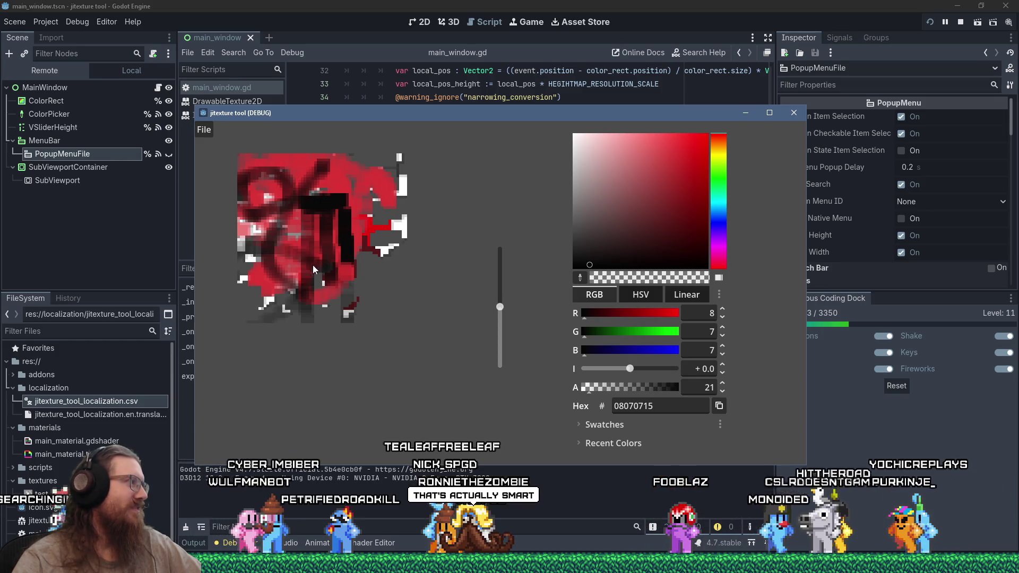
{"action": "left_click_drag", "start_coordinate": [310, 298], "coordinate": [327, 173]}
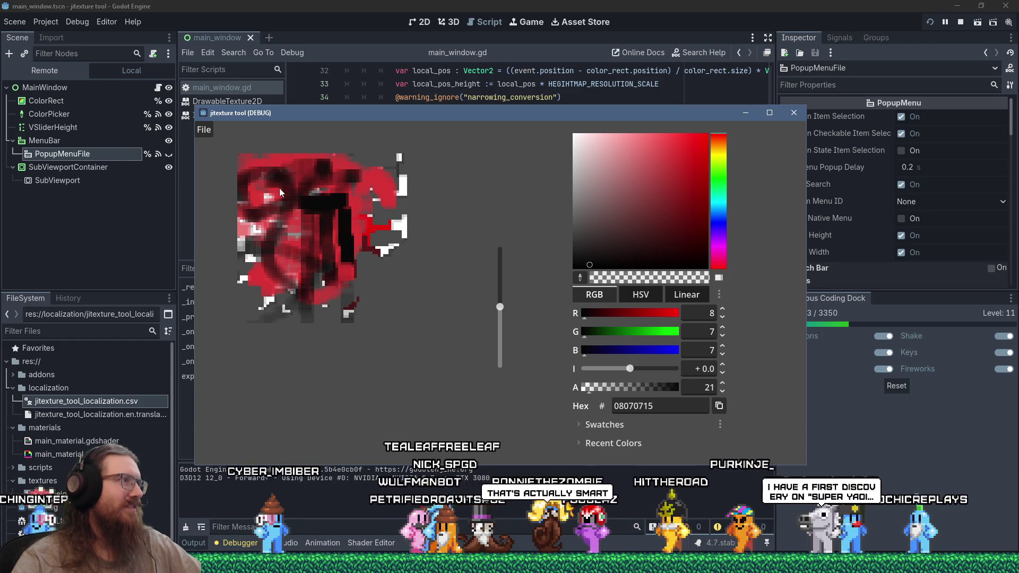